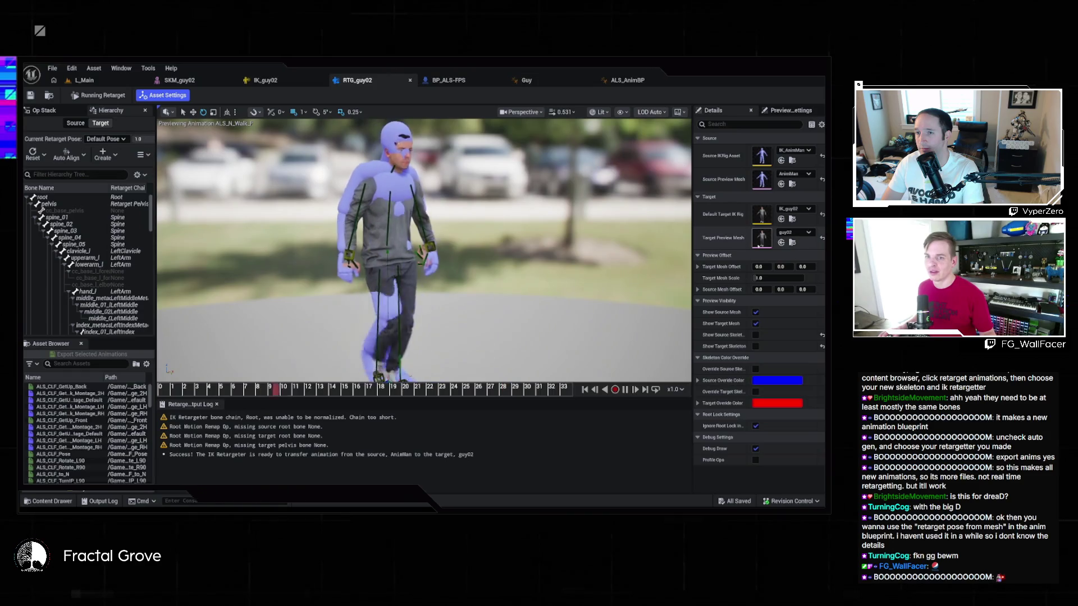
Open the guy02 skeletal mesh from the Content Drawer and zoom and orbit onto its arm and hand
key("ctrl+space")
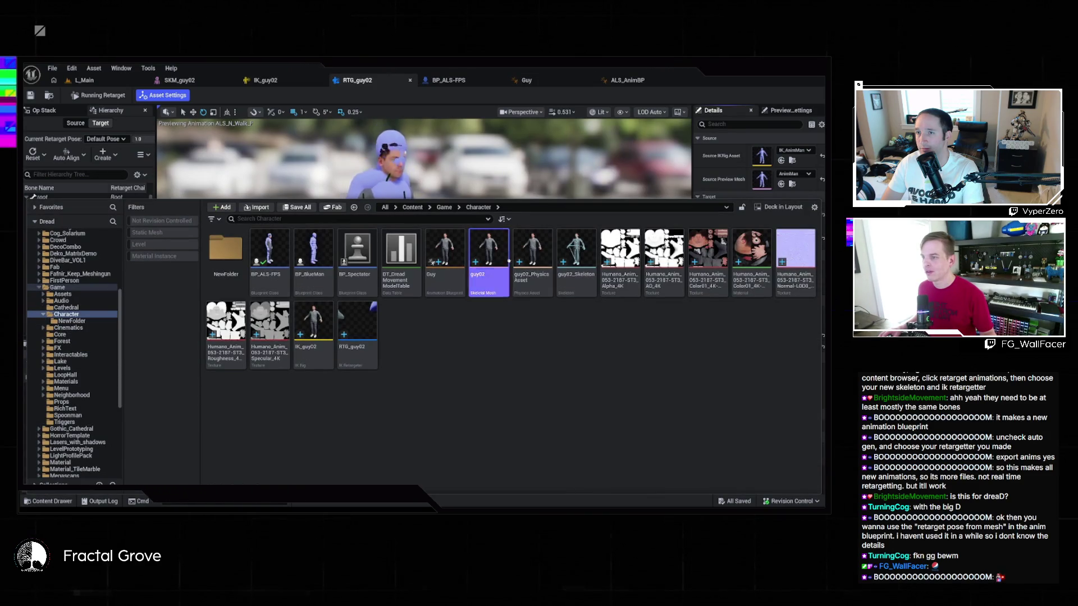
double_click(489, 252)
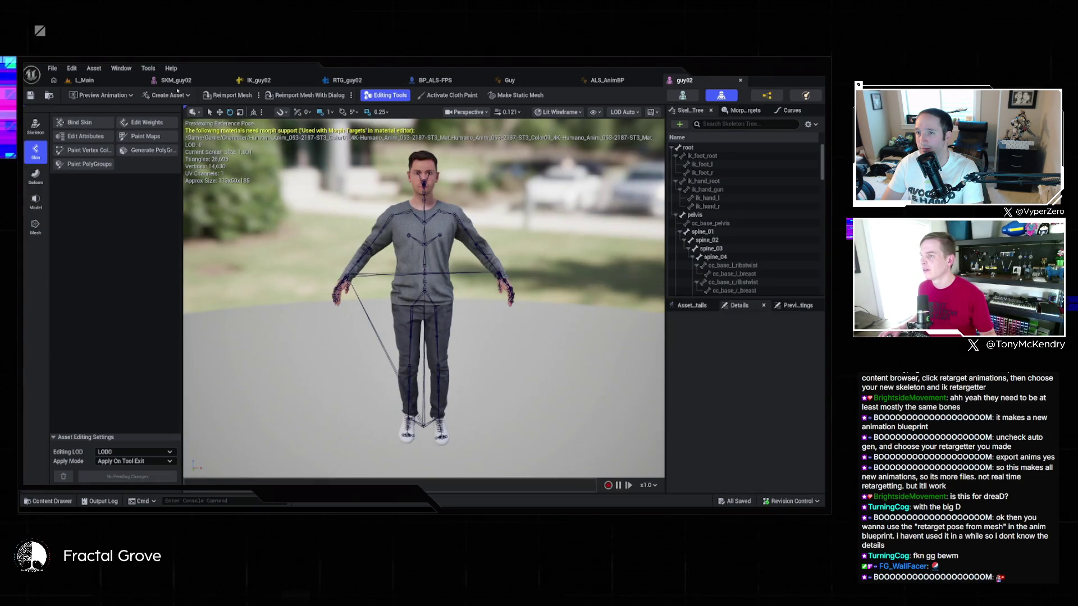
scroll(434, 166, "up", 5)
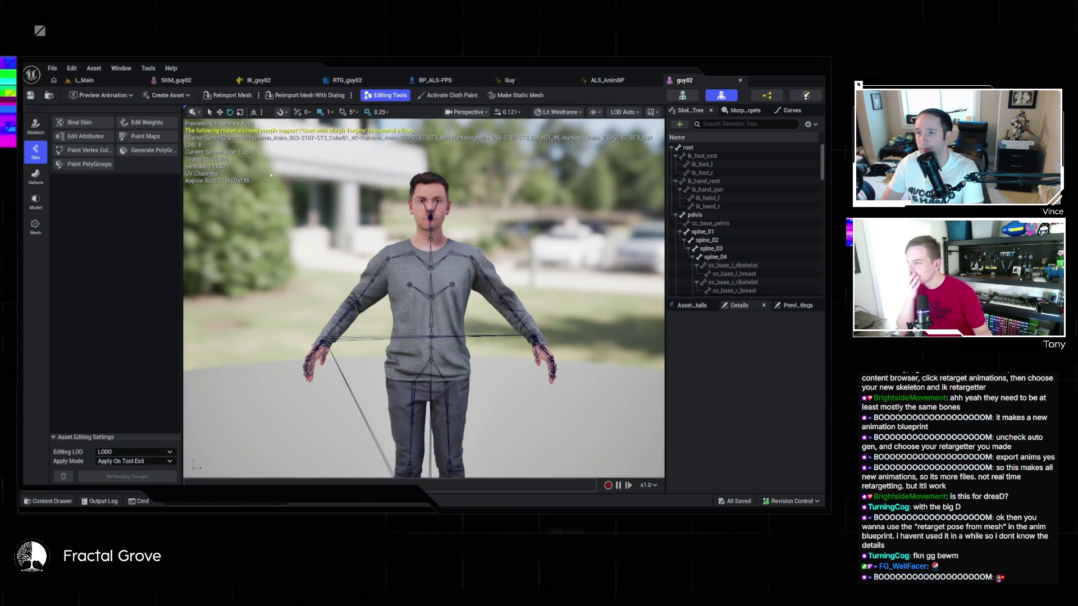
scroll(544, 365, "up", 8)
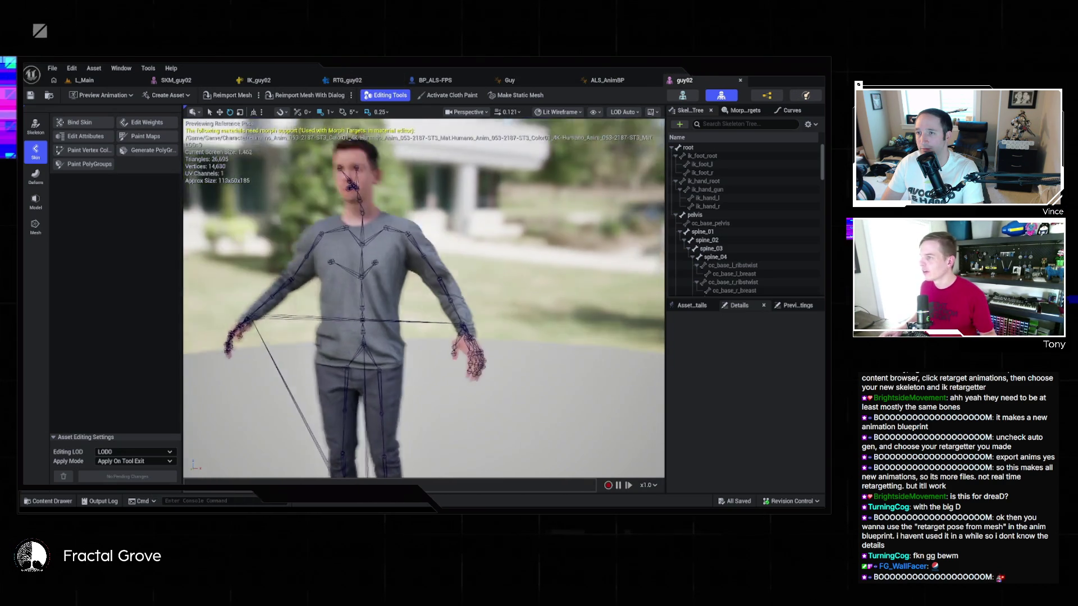
scroll(424, 298, "up", 8)
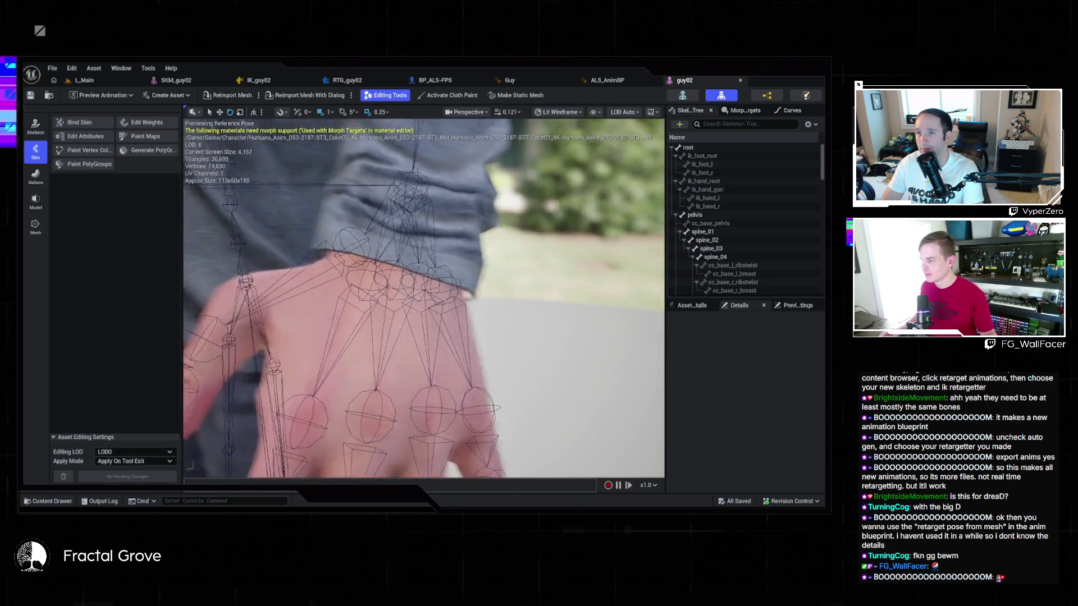
left_click_drag(424, 298, 388, 291)
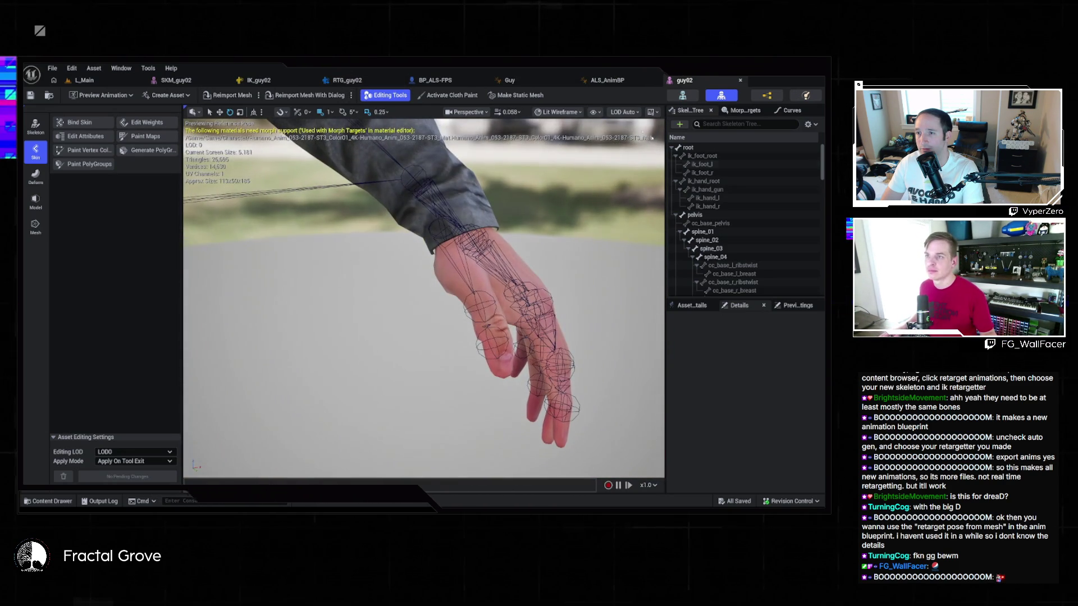
left_click(593, 112)
Show only the selected bone and its parents in the viewport, and select clavicle_r
mouse_move(674, 166)
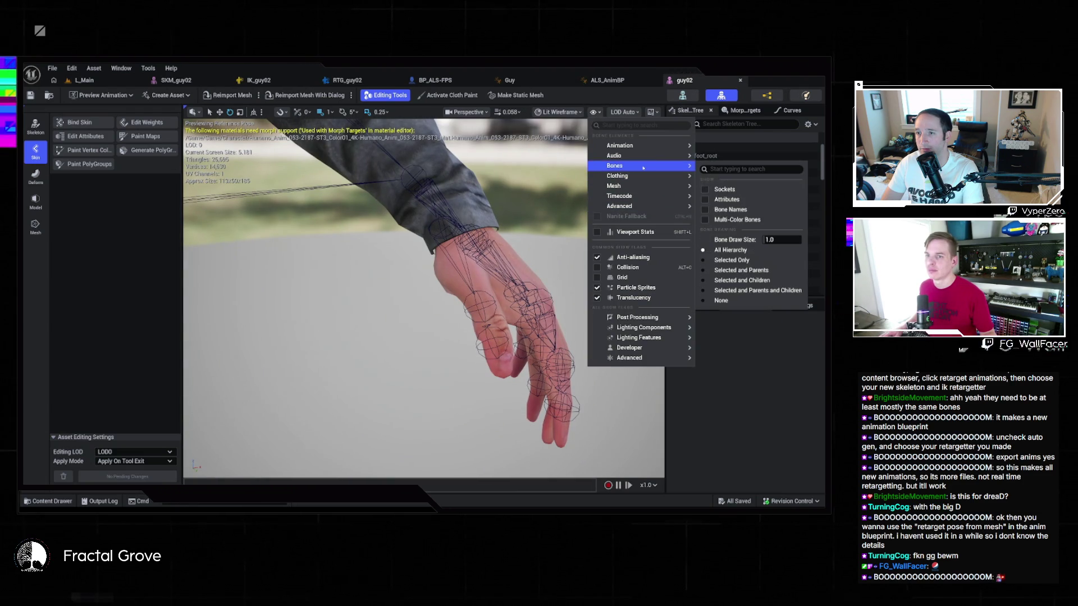
left_click(742, 270)
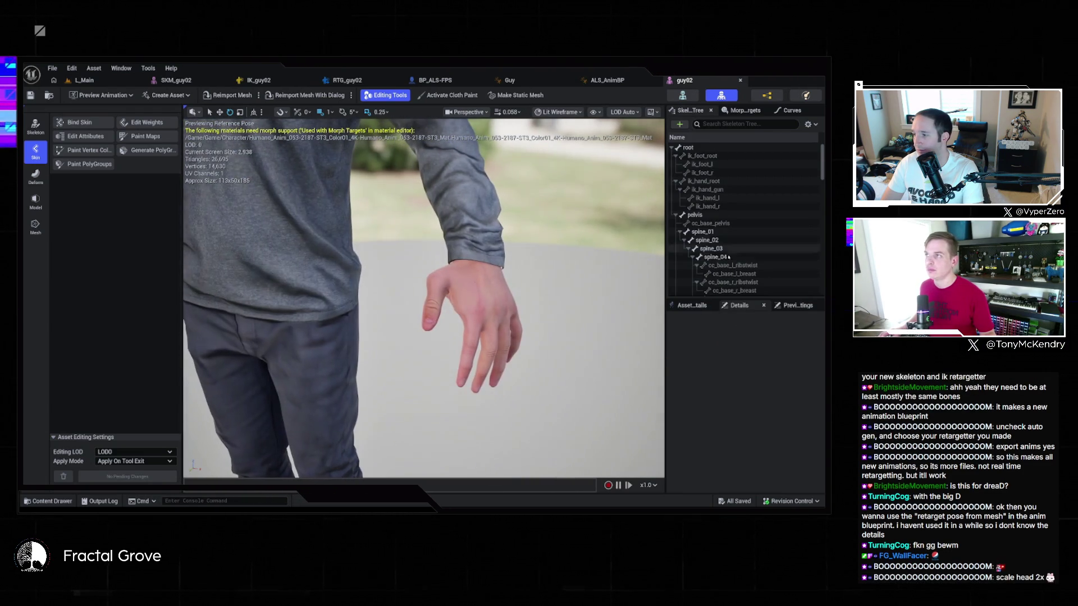
scroll(745, 198, "down", 3)
scroll(745, 198, "down", 10)
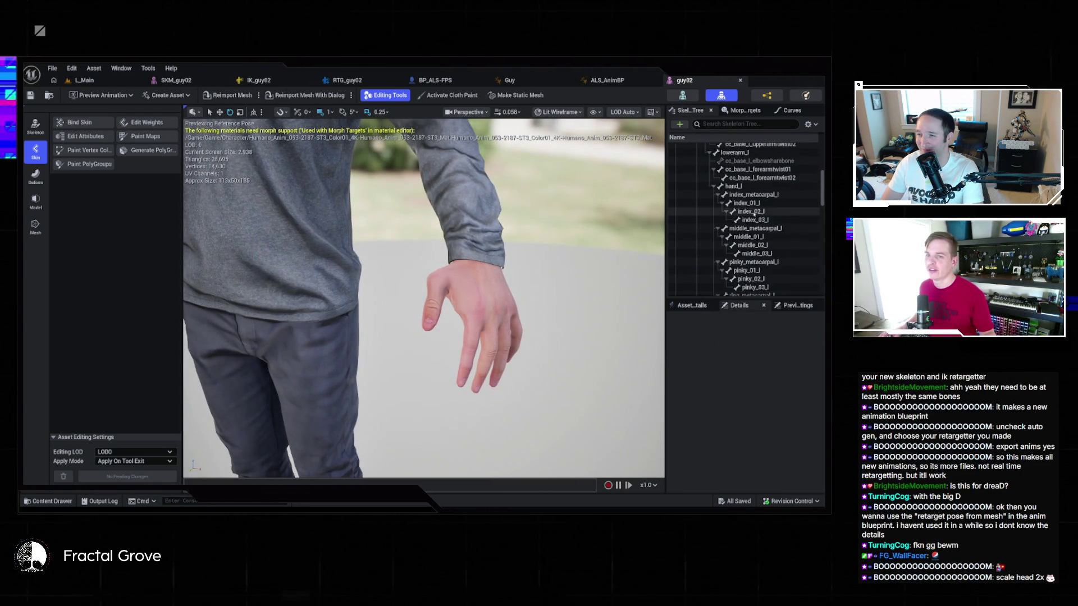
scroll(742, 188, "up", 2)
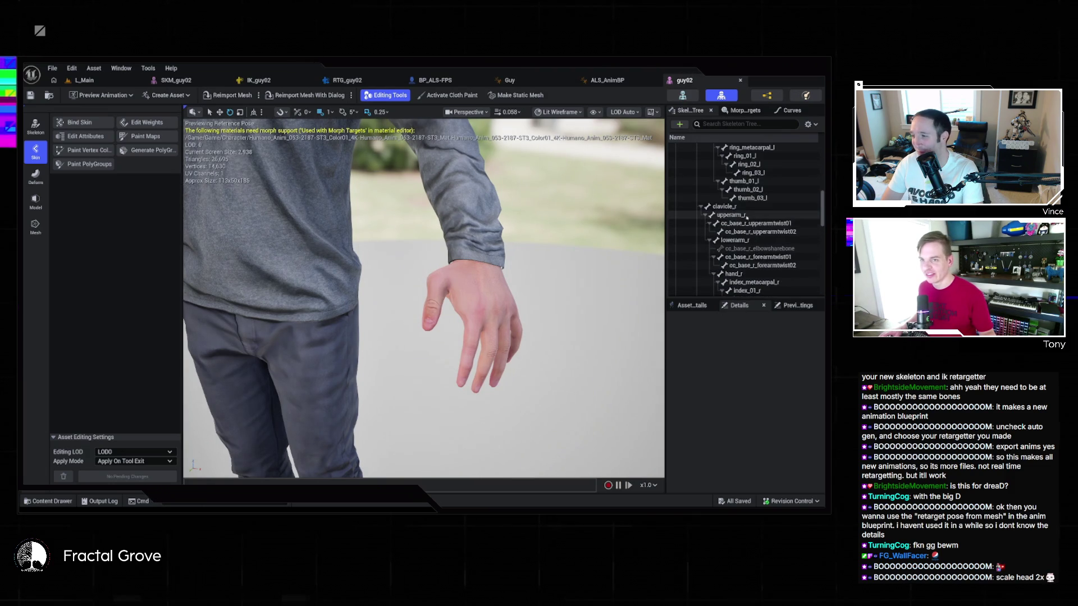
left_click(745, 208)
Inspect a left-leg bone and the ball_r foot bone in the Skeleton Tree
scroll(734, 229, "down", 10)
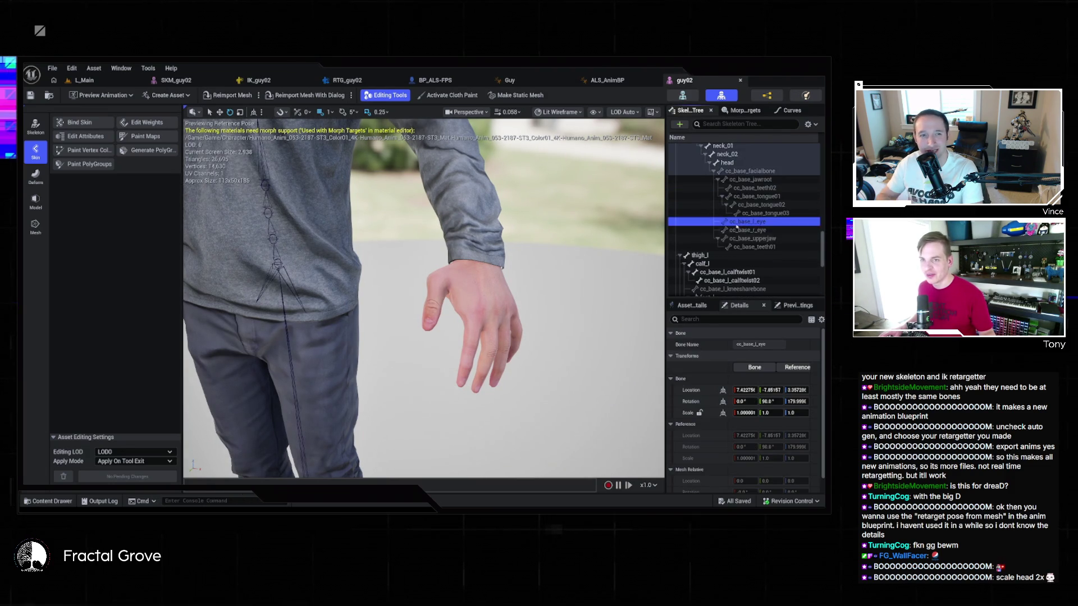
left_click(732, 252)
scroll(731, 257, "down", 2)
scroll(732, 257, "down", 3)
left_click(727, 241)
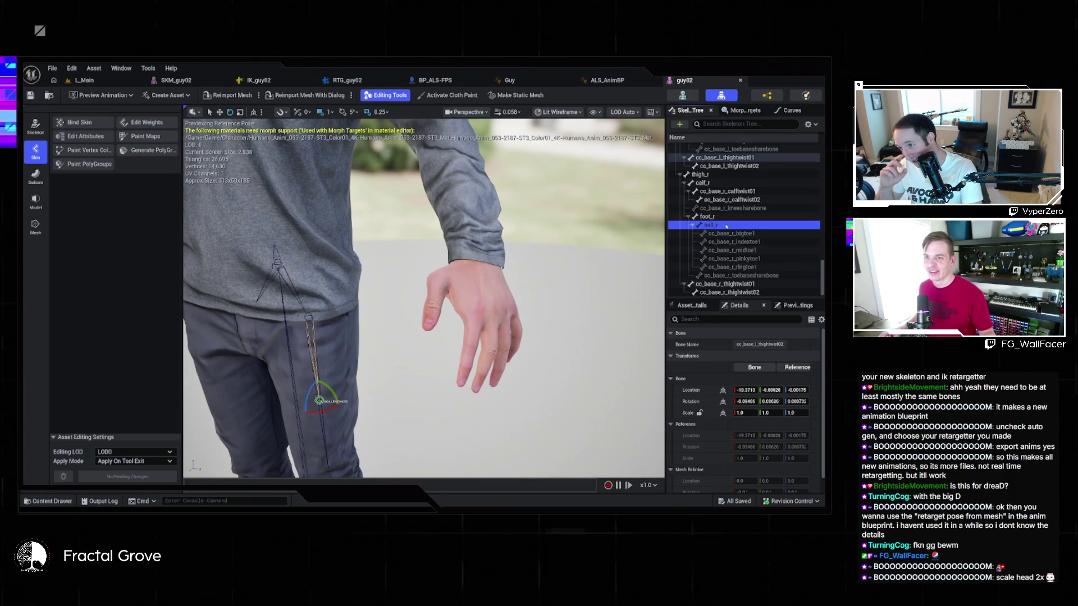
scroll(726, 244, "up", 3)
scroll(726, 244, "up", 15)
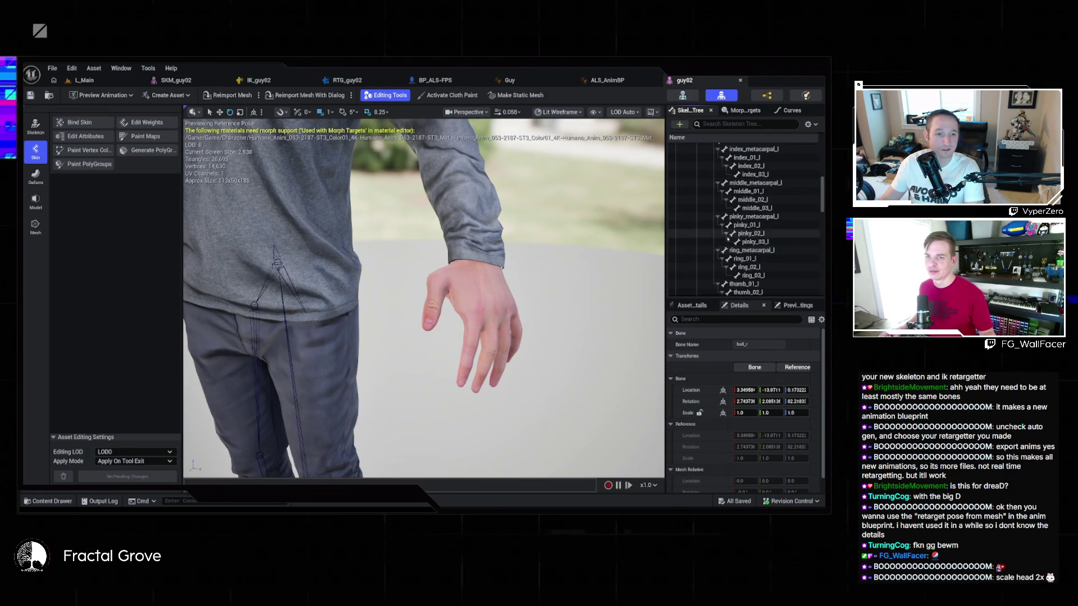
Select spine_03, spine_05, then hand_l, and frame the view on hand_l
left_click(725, 248)
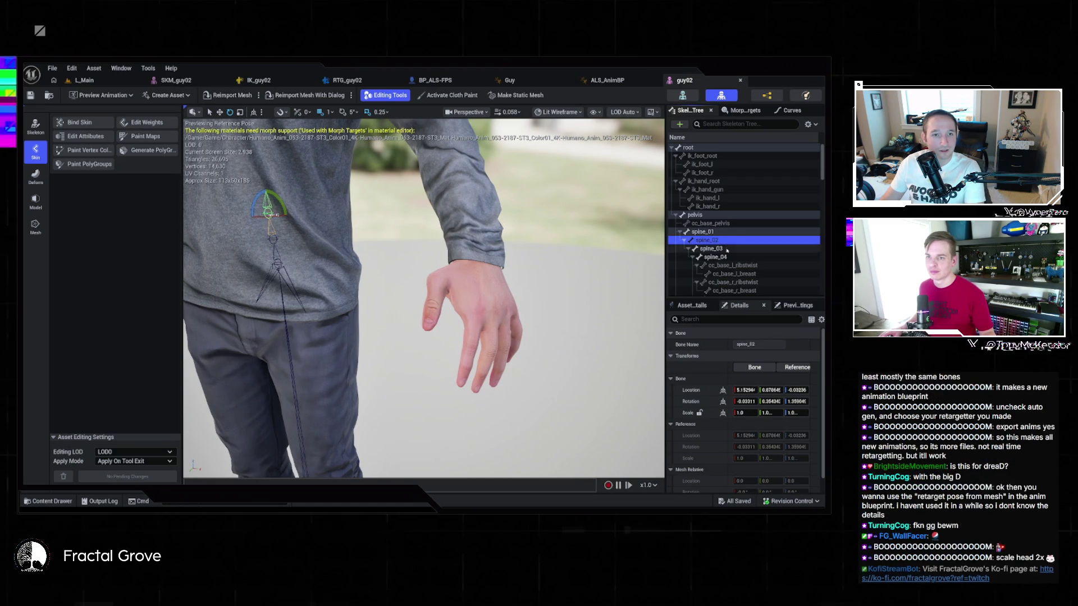
scroll(733, 236, "down", 4)
left_click(723, 205)
scroll(744, 214, "down", 3)
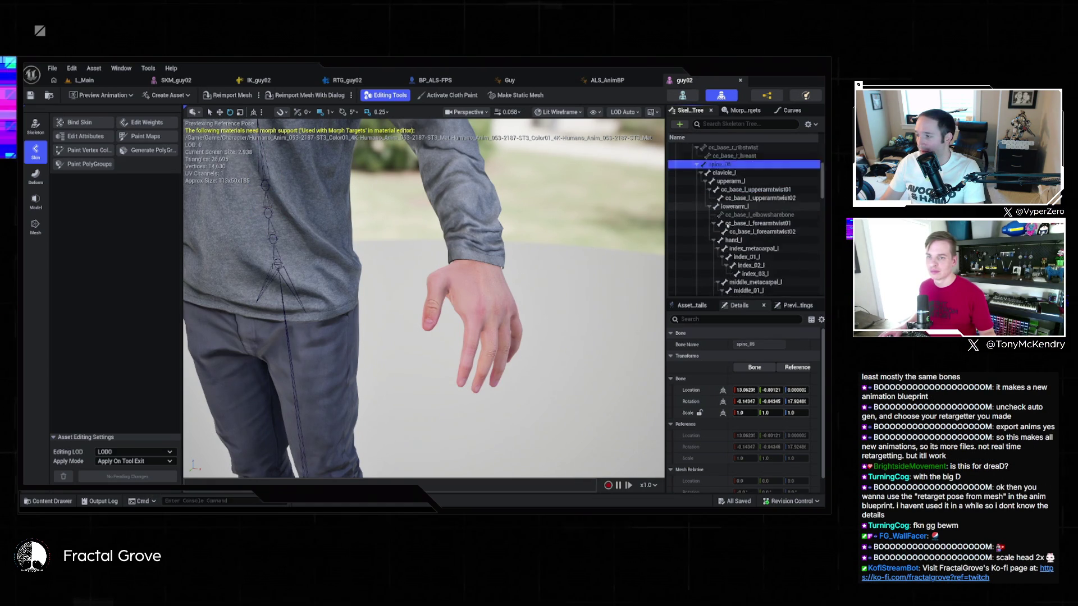
left_click(736, 213)
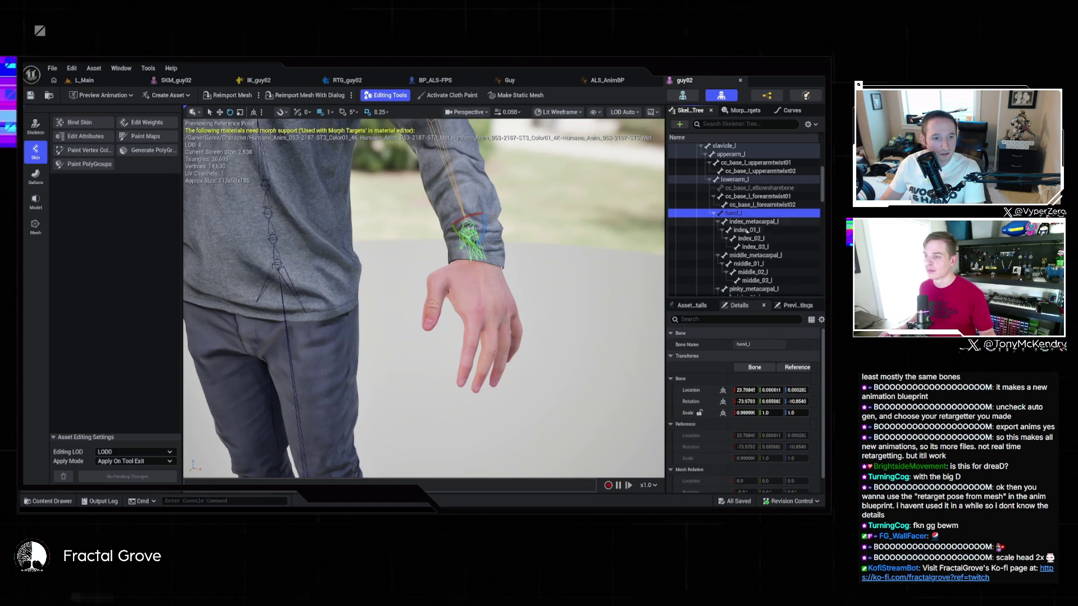
key("f")
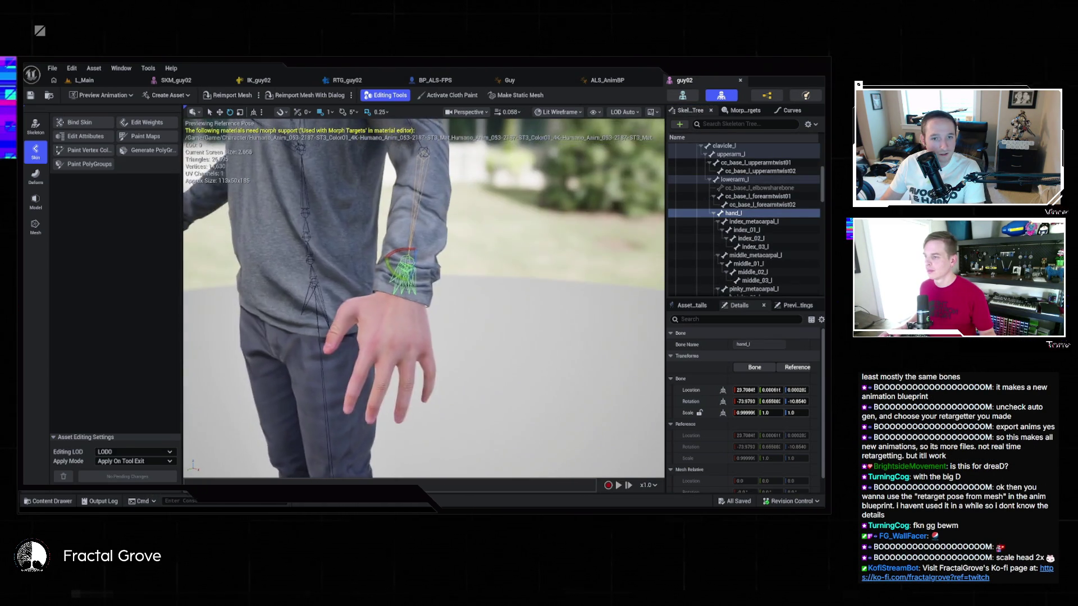
Drag the hand_l bone downward as a test move
scroll(377, 372, "down", 5)
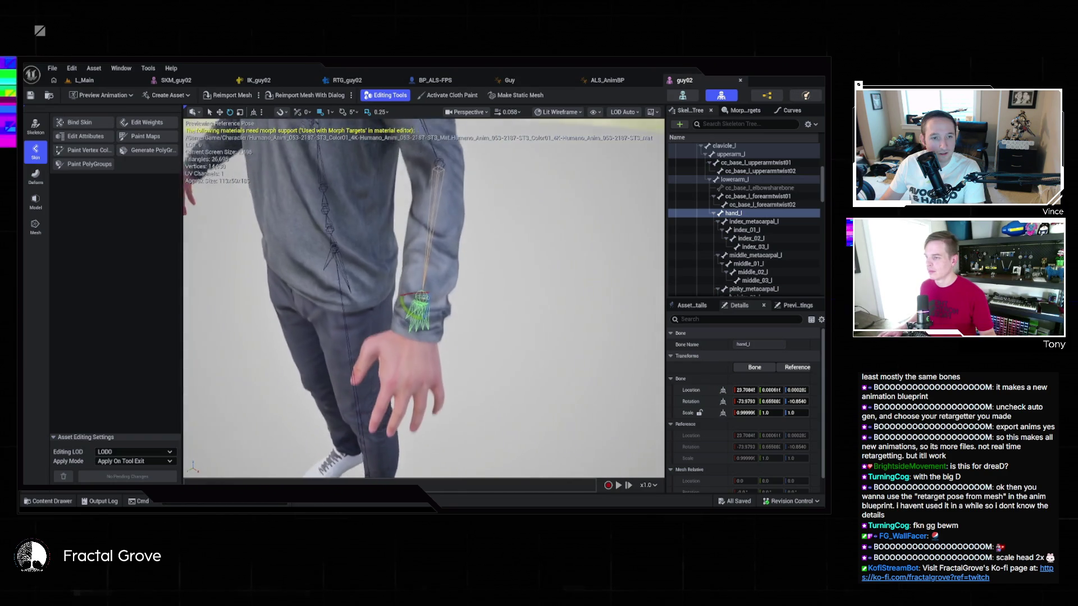
key("grave")
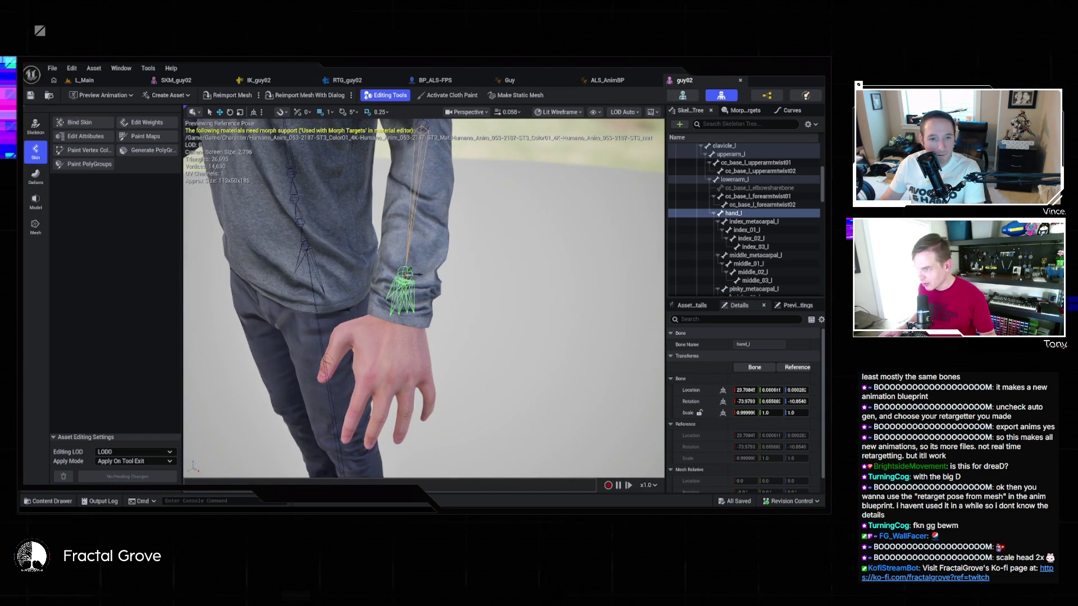
left_click_drag(405, 273, 406, 306)
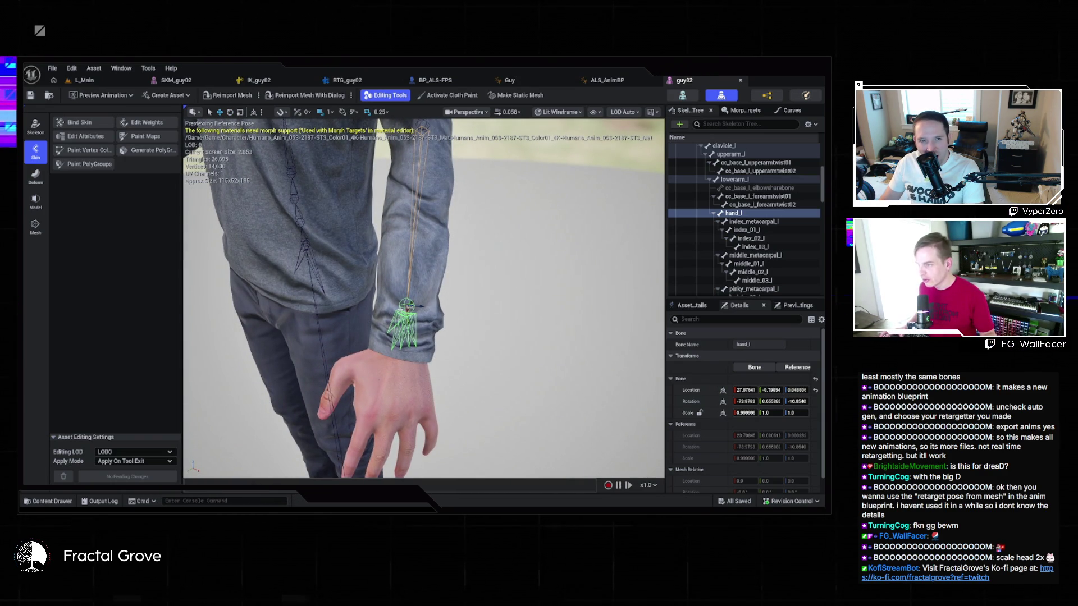
Undo the hand_l move, lower the bone once more, and undo that too
key("ctrl+z")
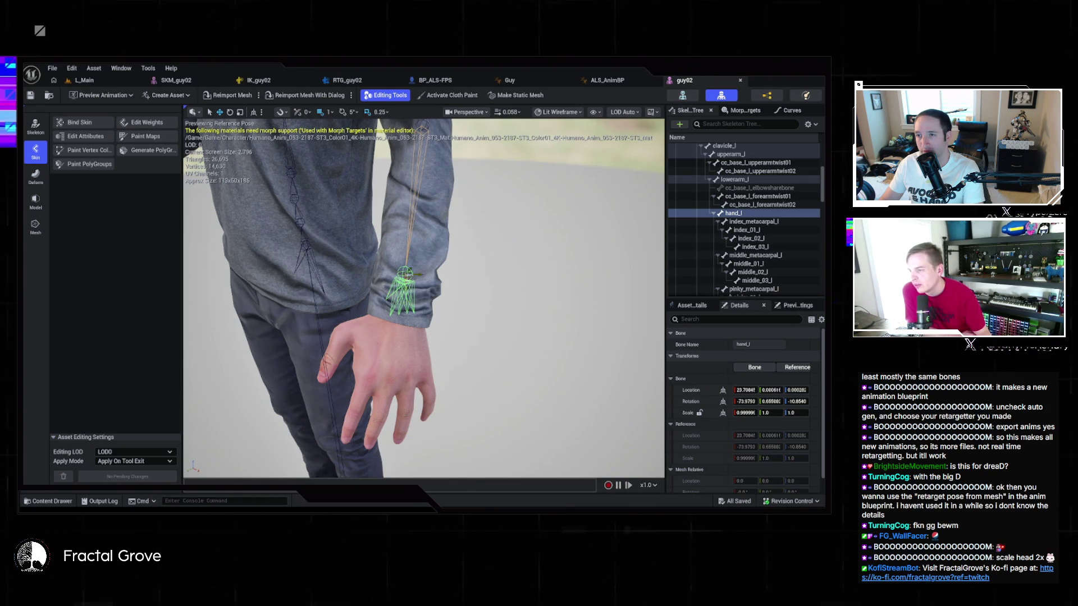
mouse_move(407, 275)
left_mouse_down()
mouse_move(404, 312)
mouse_move(413, 290)
left_mouse_up()
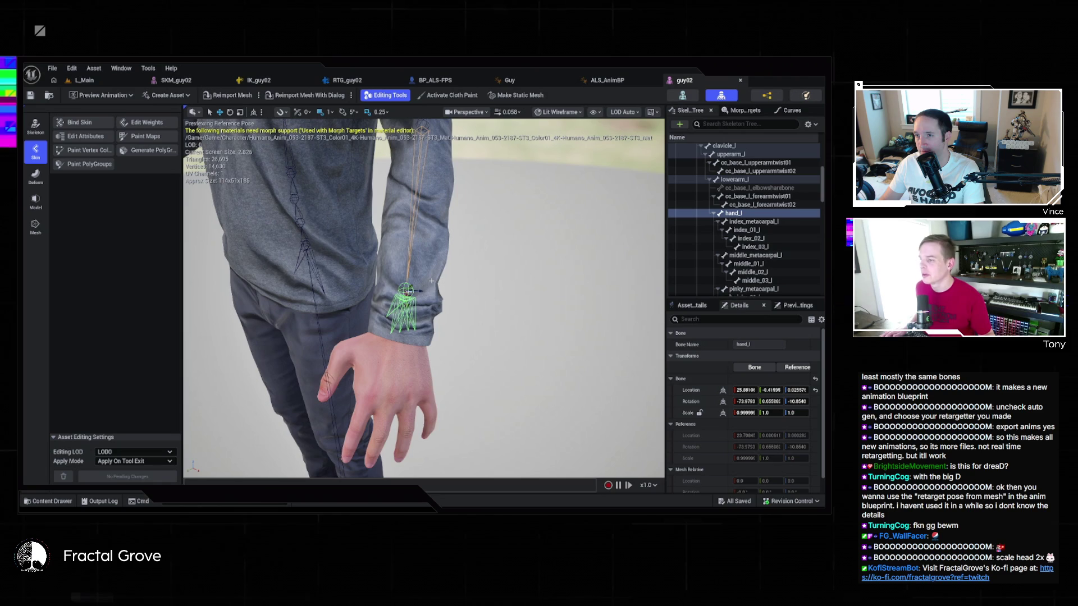
key("ctrl+z")
Orbit around the arm and head, reframe on hand_l, and enter skeleton editing mode
left_click_drag(410, 270, 420, 260)
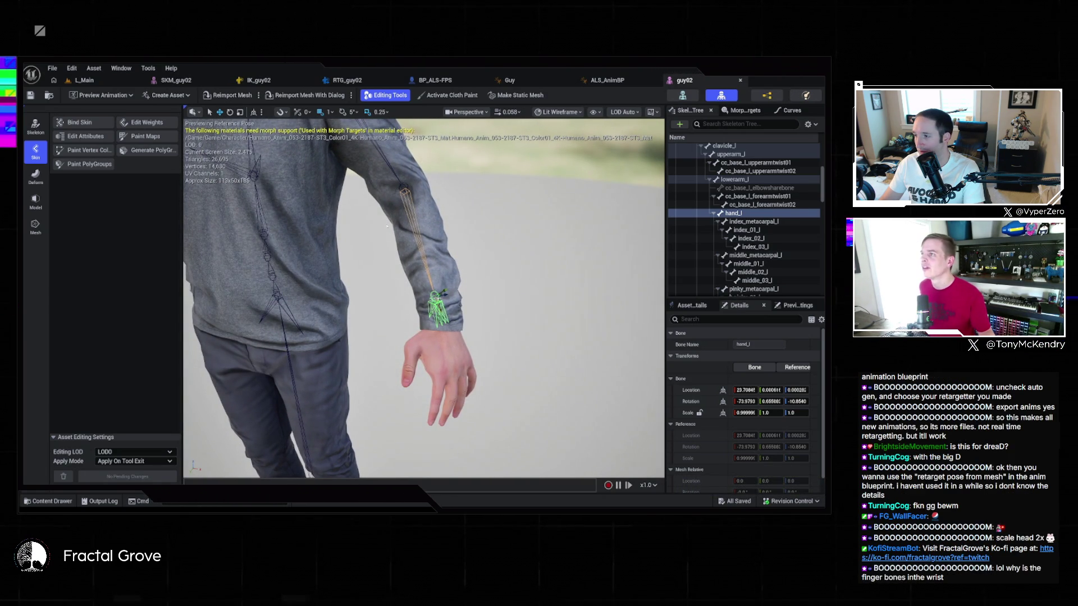
left_click_drag(378, 259, 413, 247)
key("f")
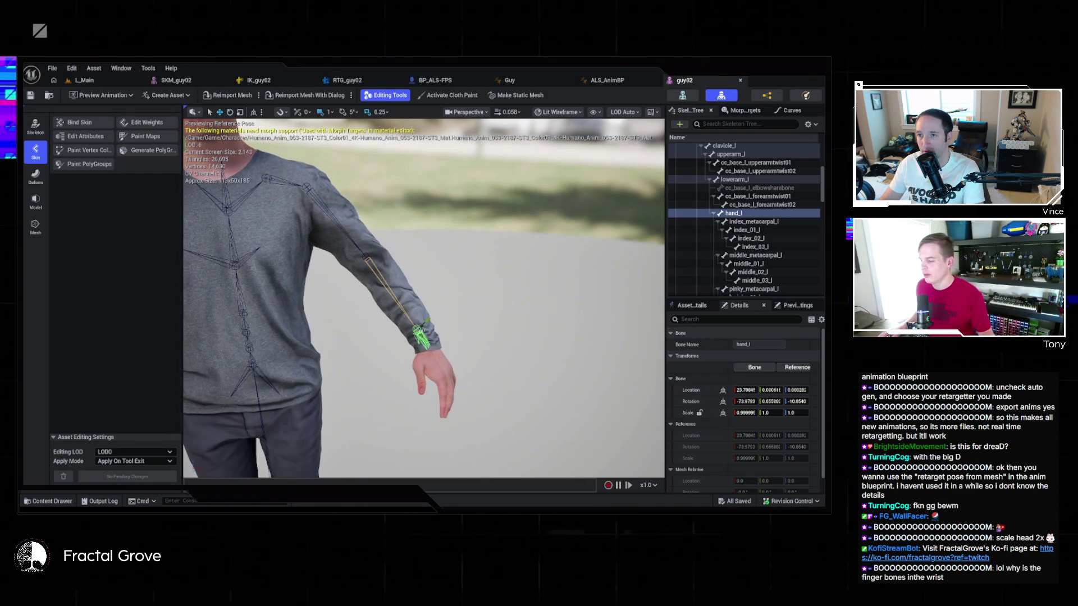
key("super")
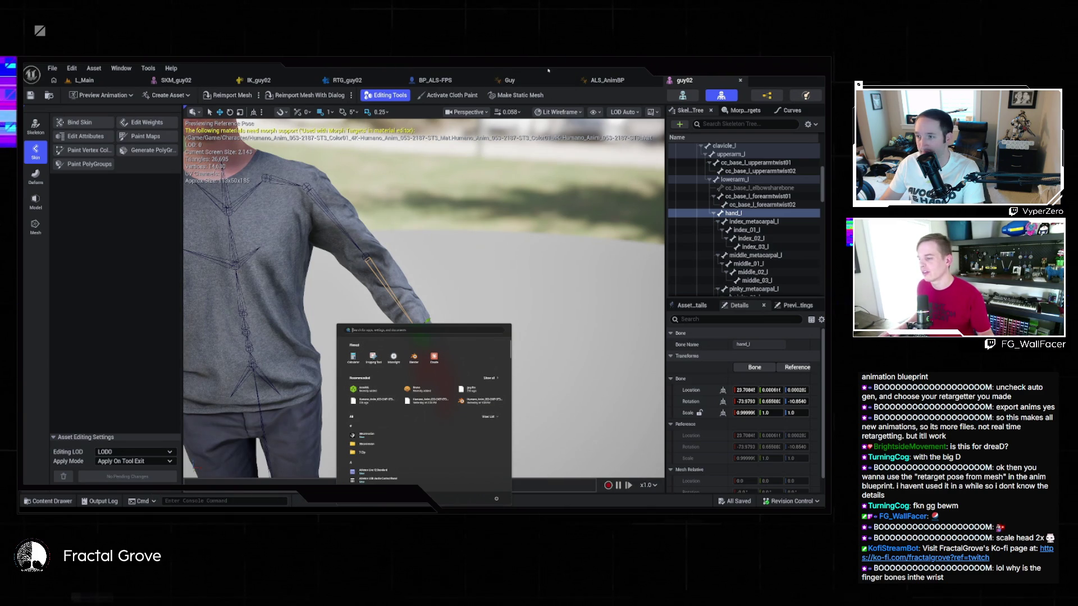
key("super")
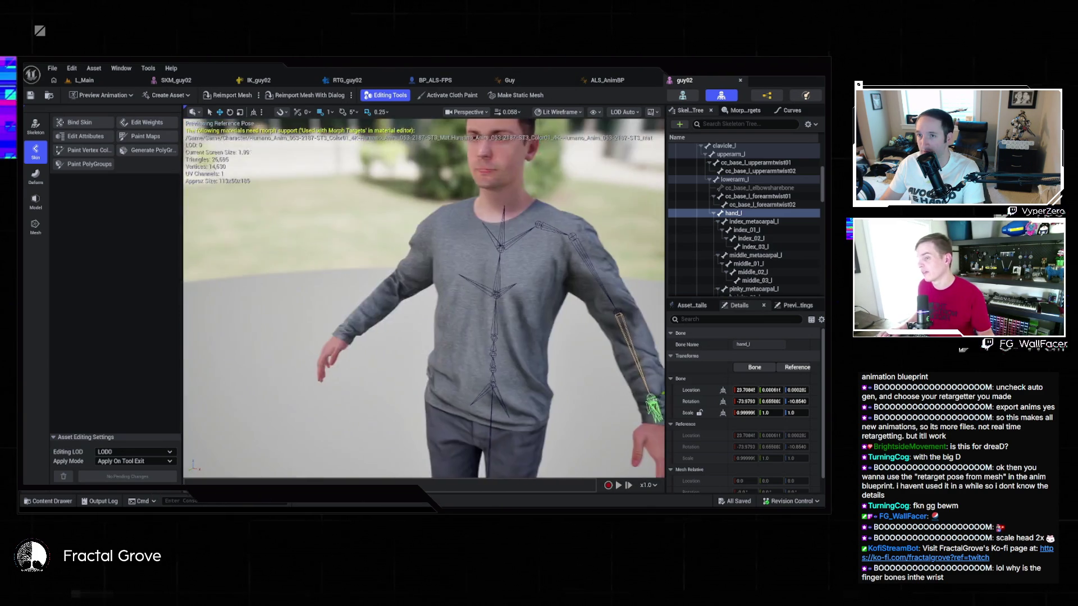
left_click_drag(412, 263, 405, 247)
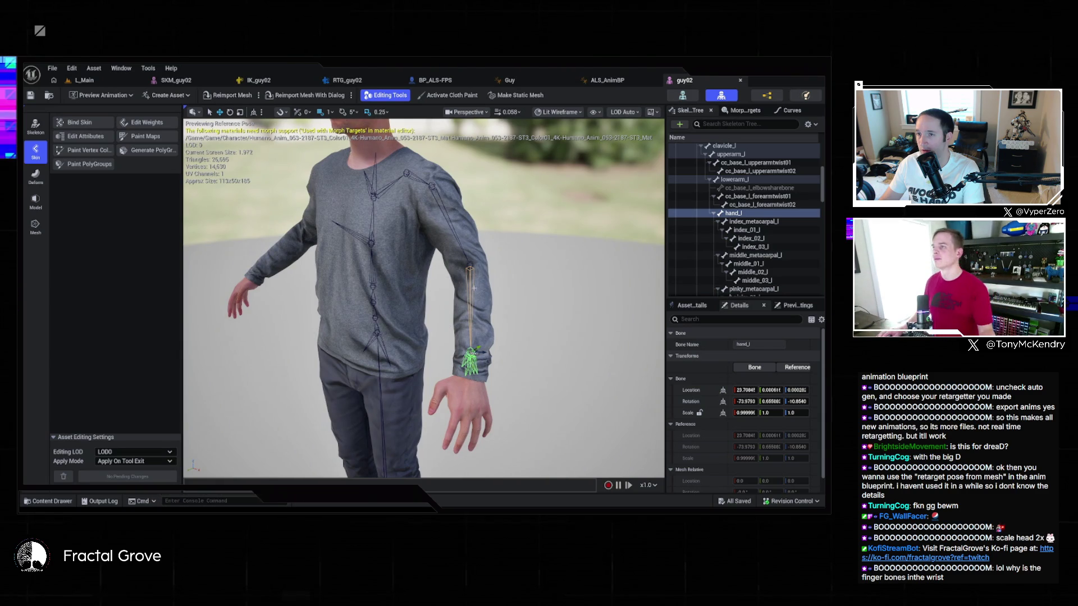
key("f")
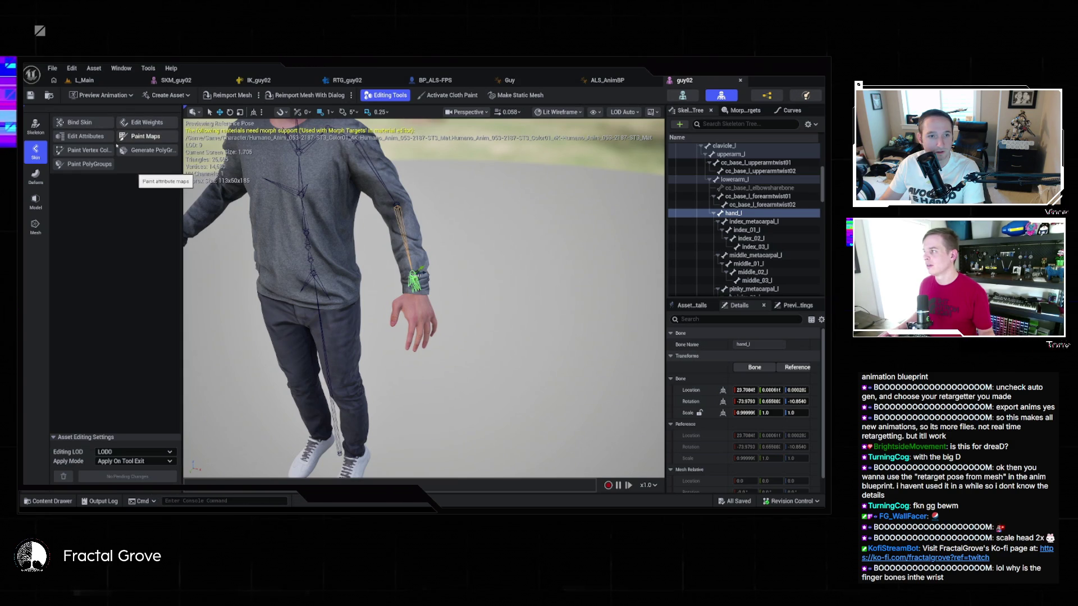
left_click(39, 129)
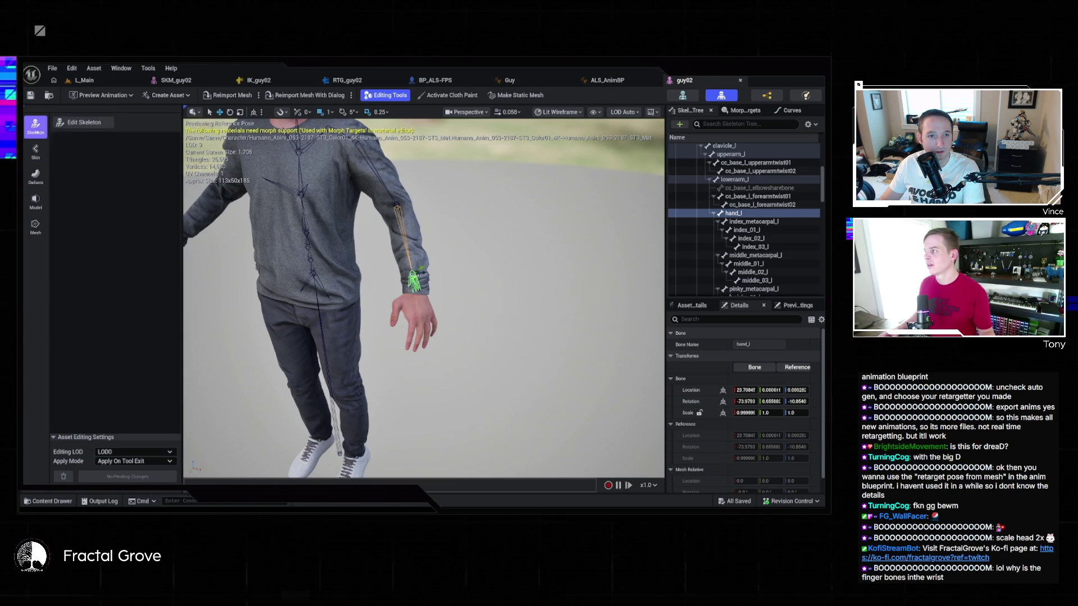
Start bone editing, shift the hand_l bone, then undo the move
left_click(84, 122)
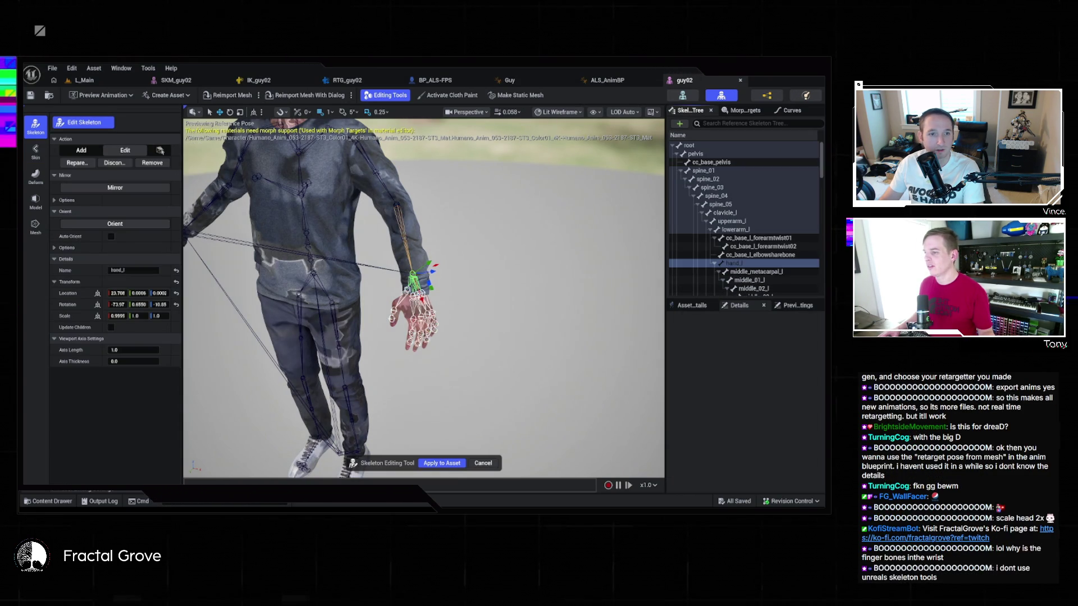
mouse_move(414, 279)
left_mouse_down()
mouse_move(420, 293)
mouse_move(416, 284)
left_mouse_up()
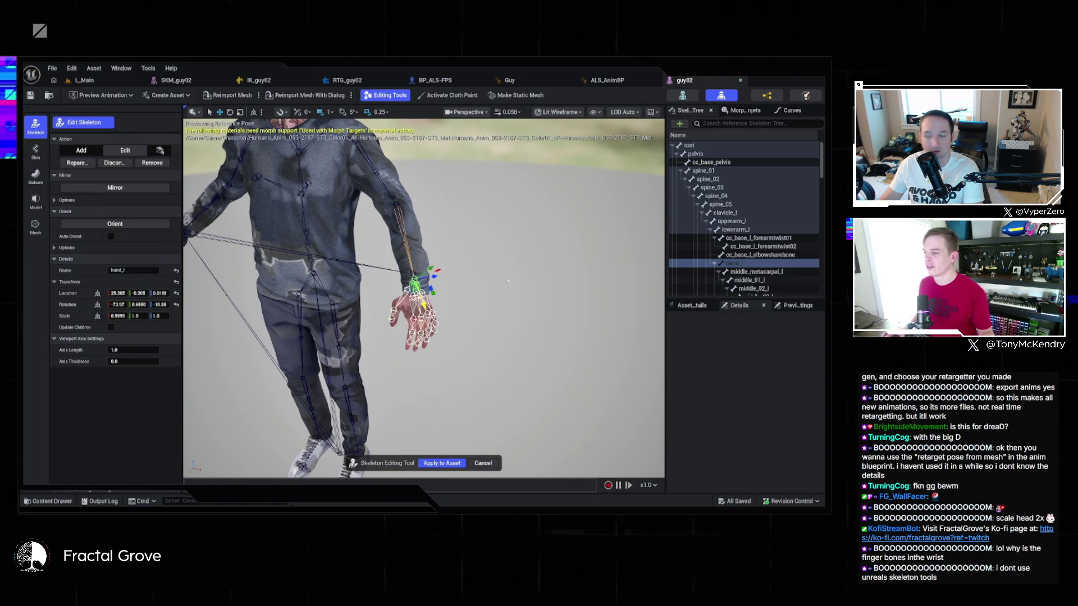
key("ctrl+z")
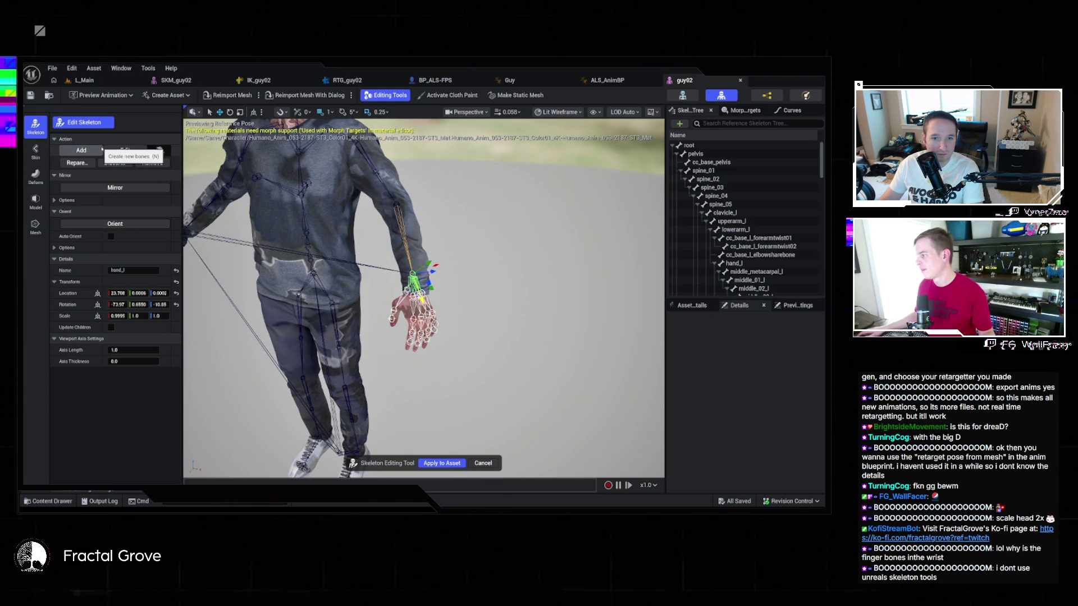
Rotate the lowerarm_l bone as a trial, undo it, and cancel the Skeleton Editing Tool
left_click(102, 151)
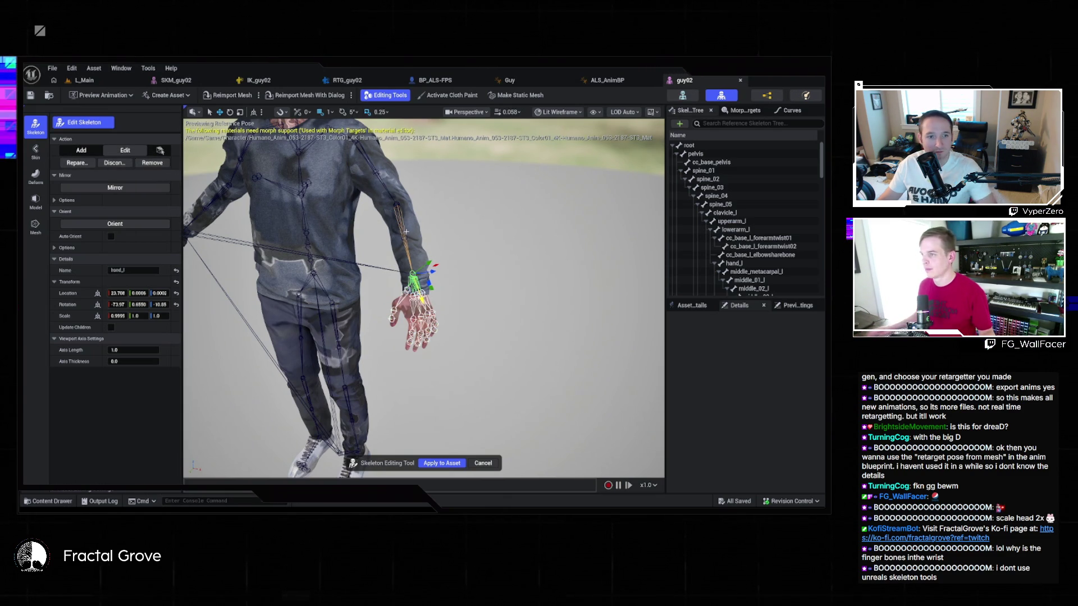
left_click(730, 229)
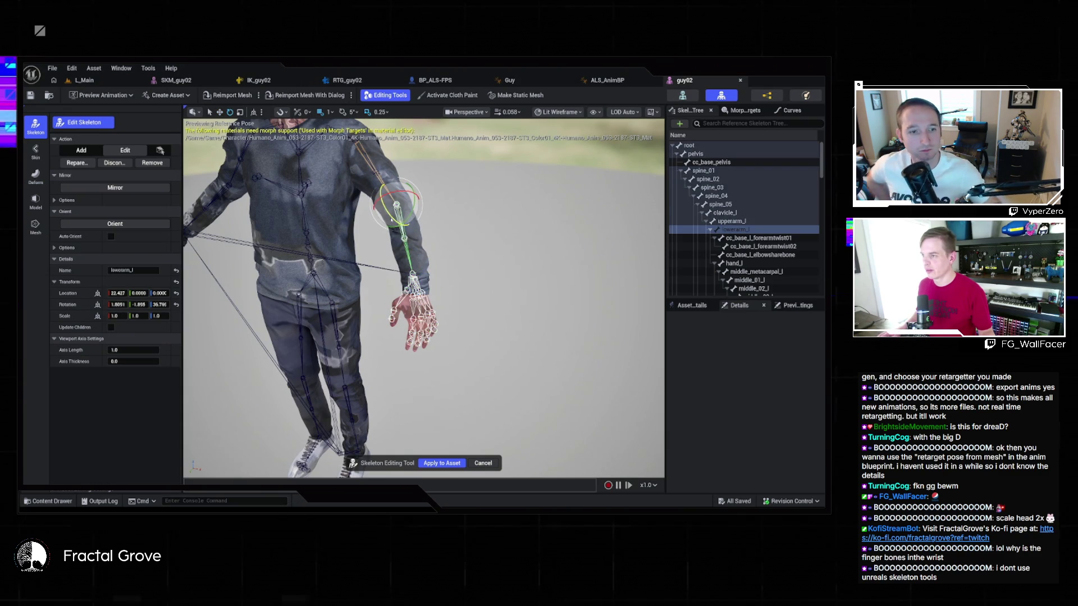
mouse_move(387, 194)
left_mouse_down()
mouse_move(400, 220)
mouse_move(425, 187)
mouse_move(429, 196)
left_mouse_up()
key("ctrl+z")
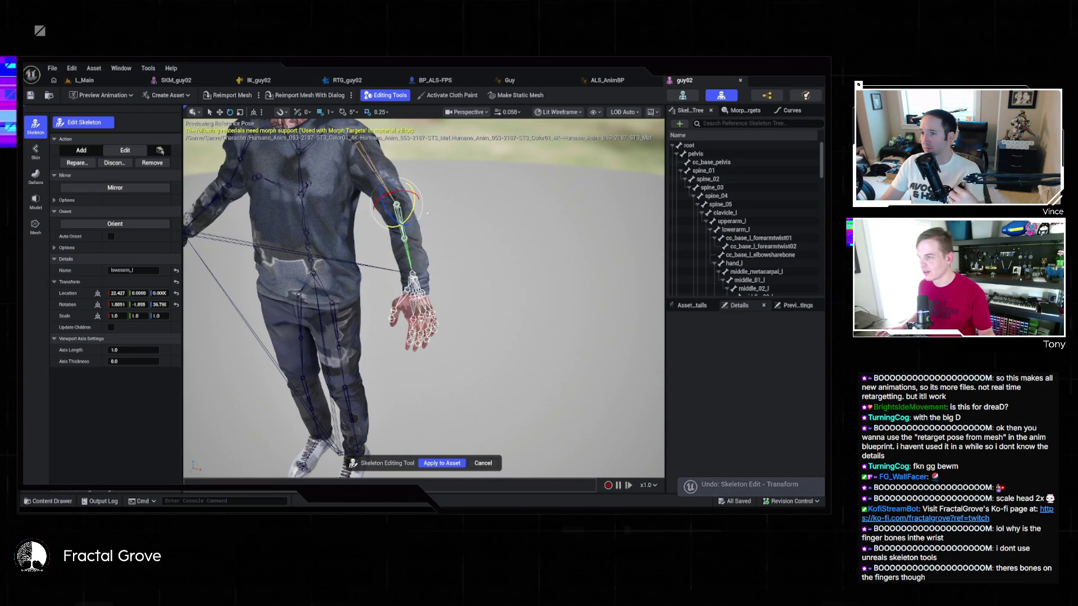
left_click(483, 463)
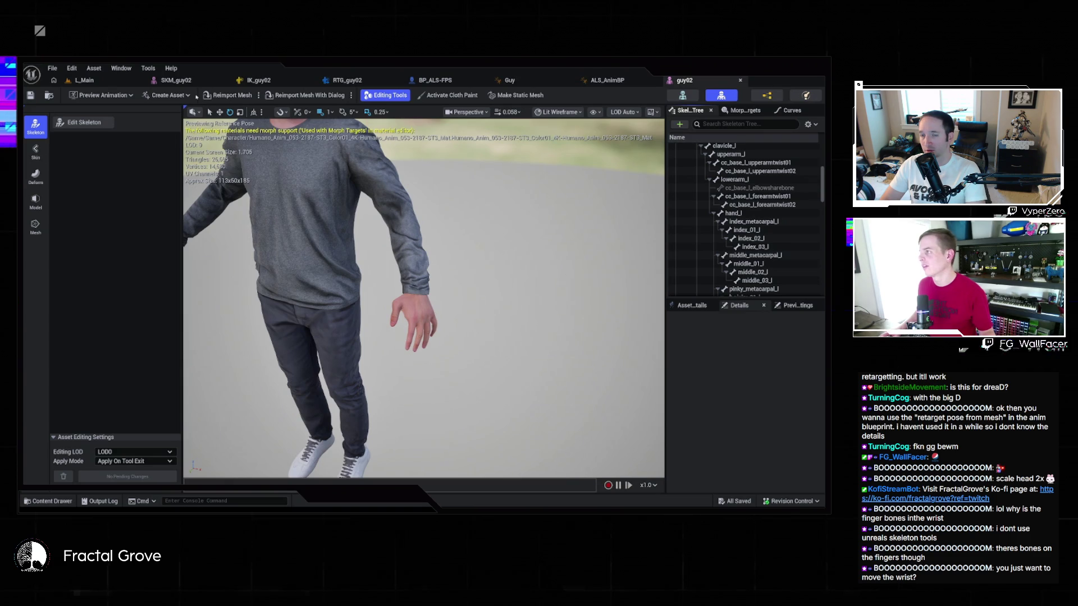
Look over the BP_ALS-FPS blueprint, then return to the SKM_guy02 mesh editor
left_click(443, 80)
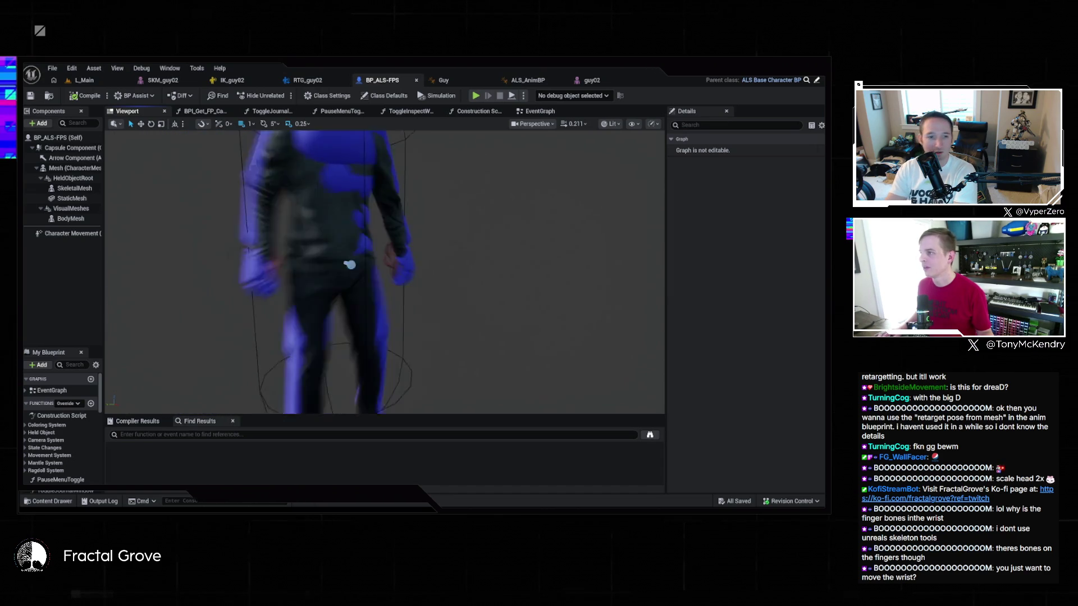
left_click(171, 80)
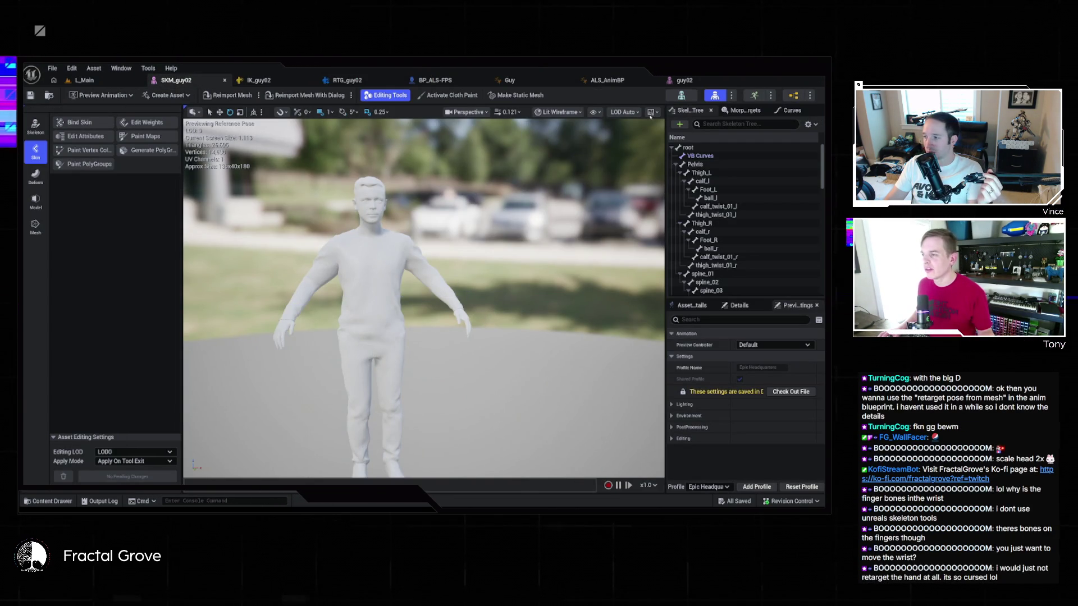
Rotate the mannequin's pelvis bone as a trial, then undo the rotation
left_click(695, 164)
scroll(724, 202, "down", 5)
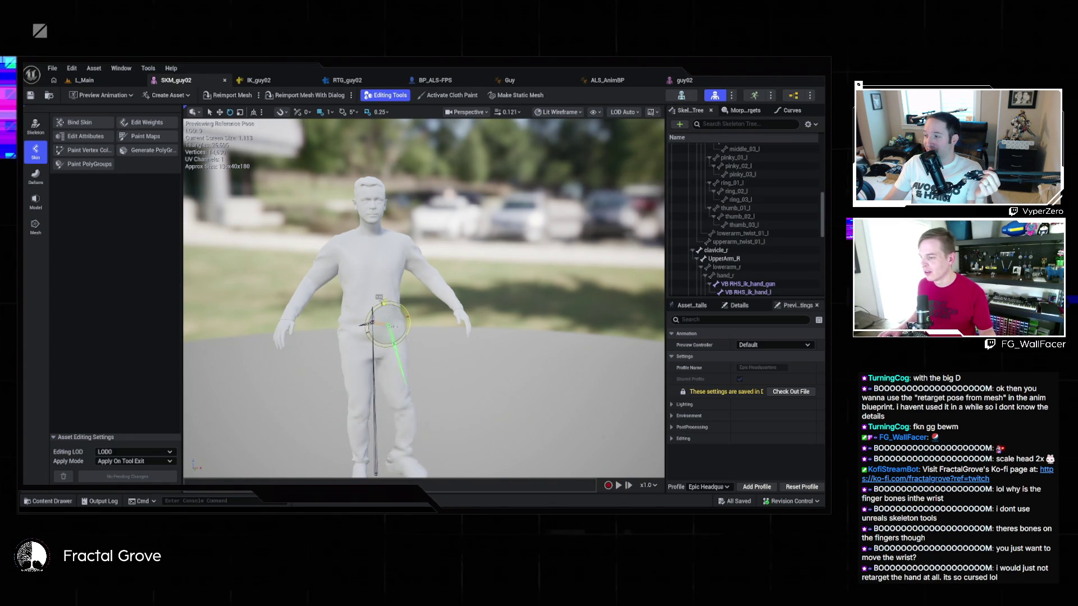
left_click_drag(391, 326, 402, 313)
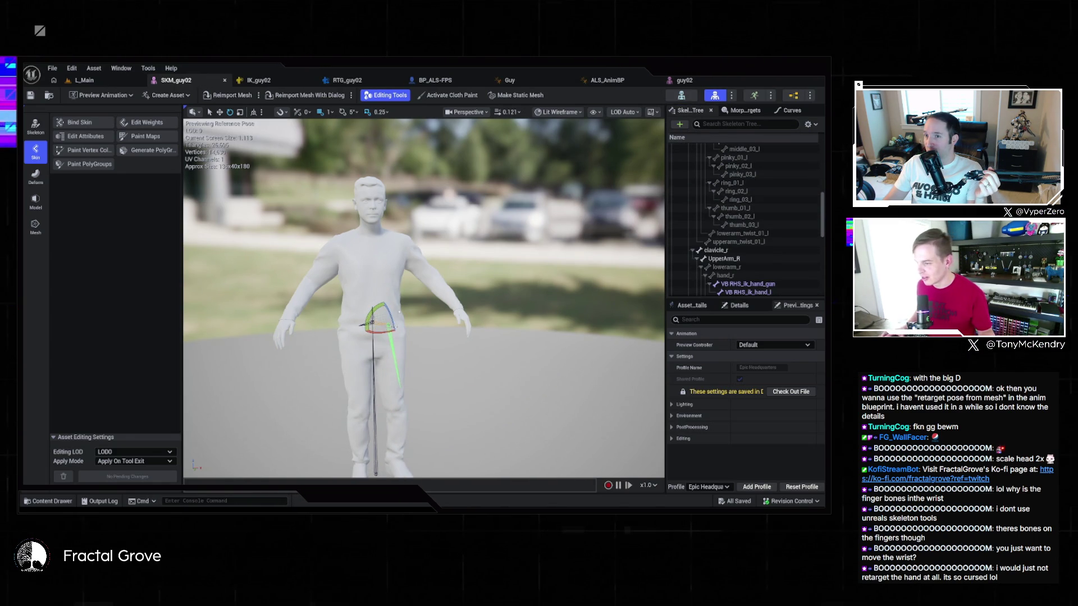
key("ctrl+z")
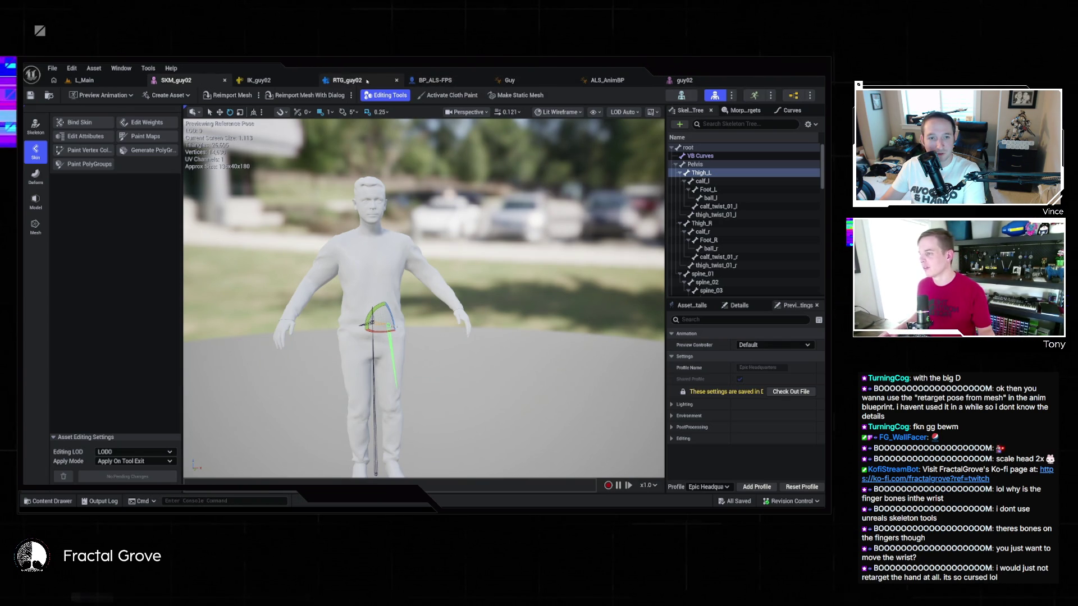
Test-move hand_l along X and undo it, keeping location 23.70845, then widen the side panels
key("f")
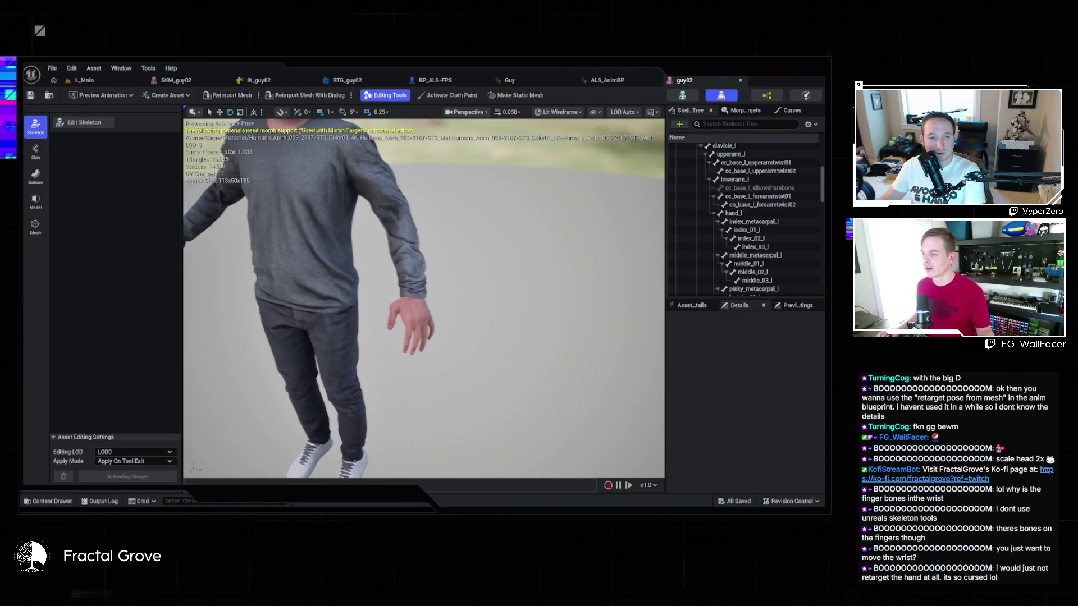
scroll(424, 297, "up", 5)
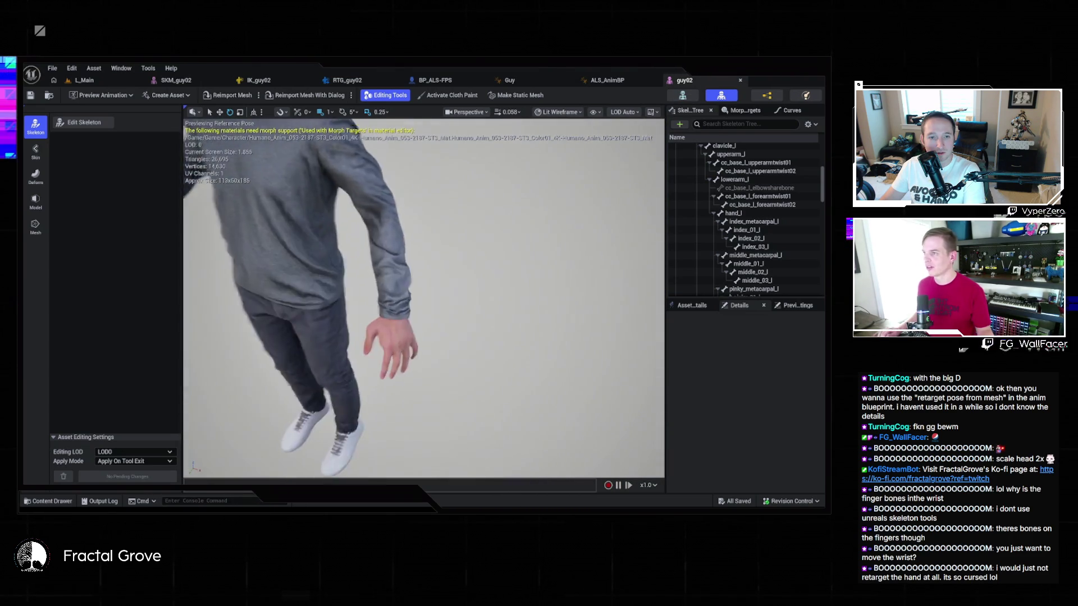
left_click(747, 214)
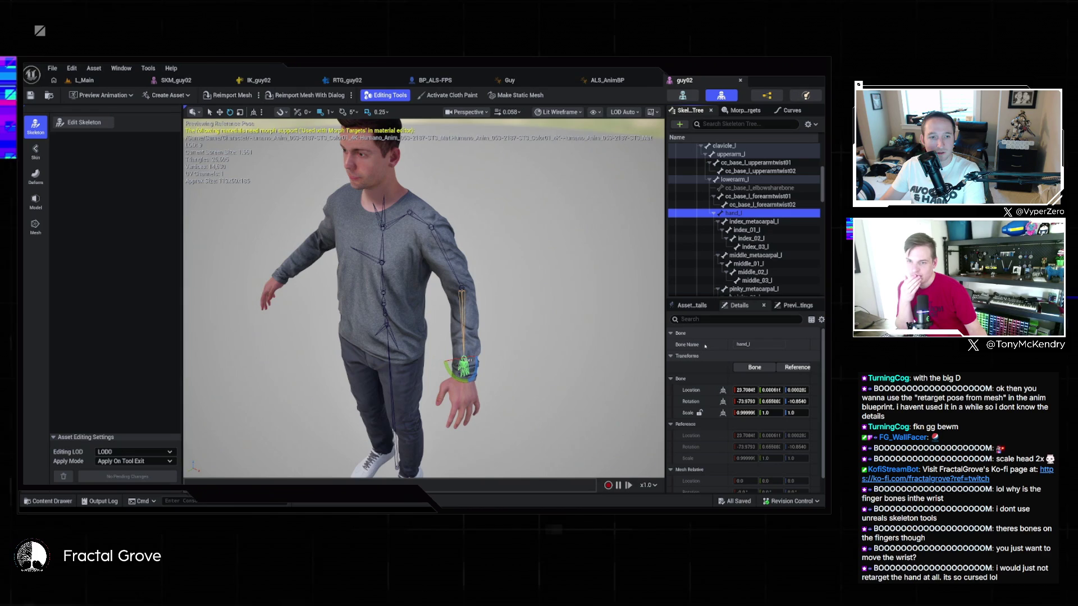
left_click_drag(745, 389, 775, 400)
key("ctrl+z")
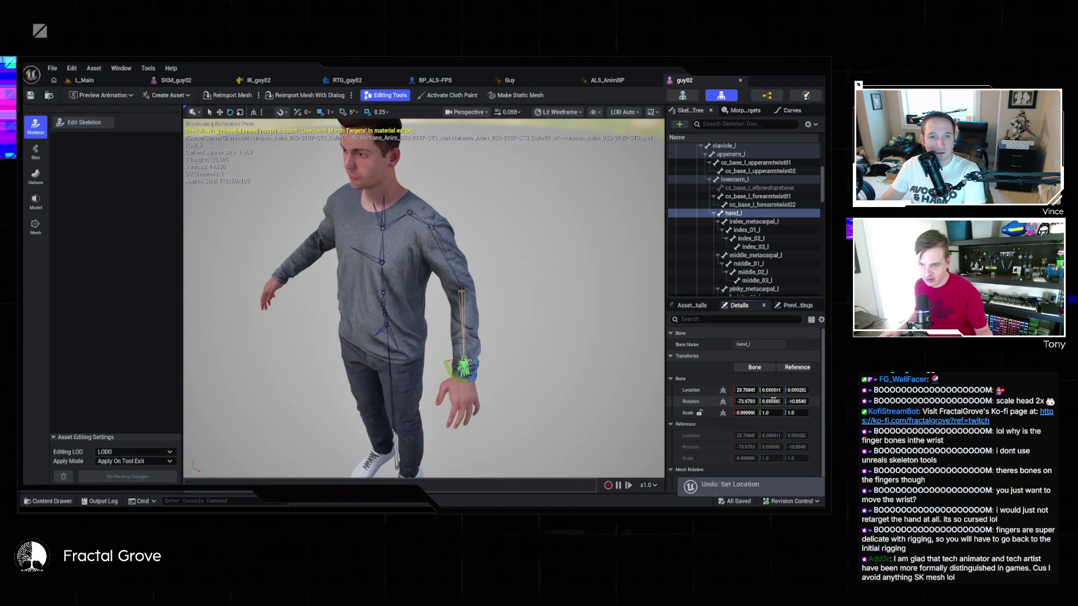
left_click_drag(666, 363, 594, 362)
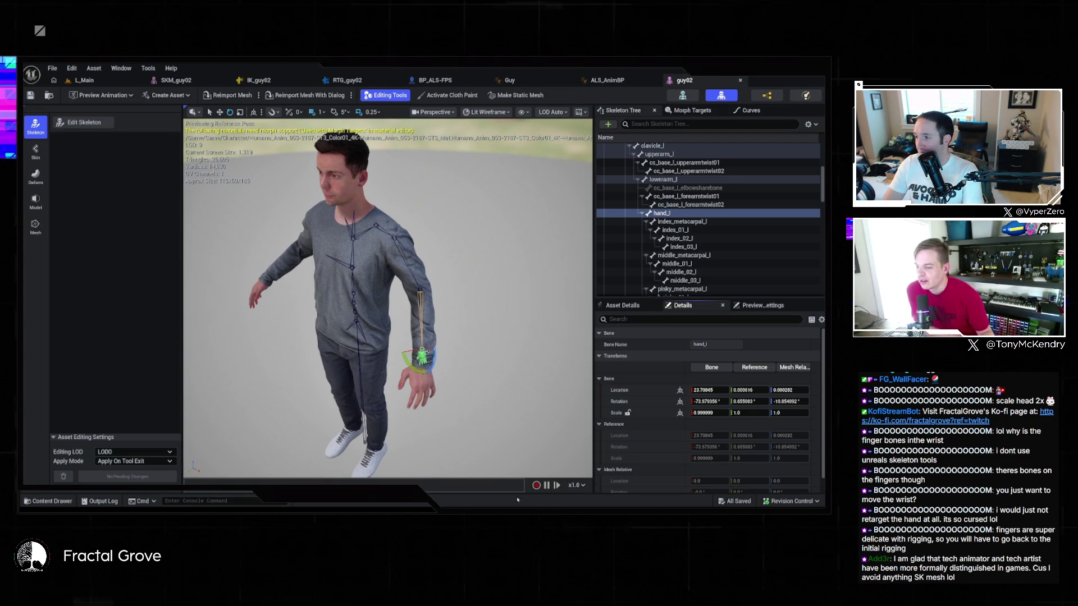
key("alt+Tab")
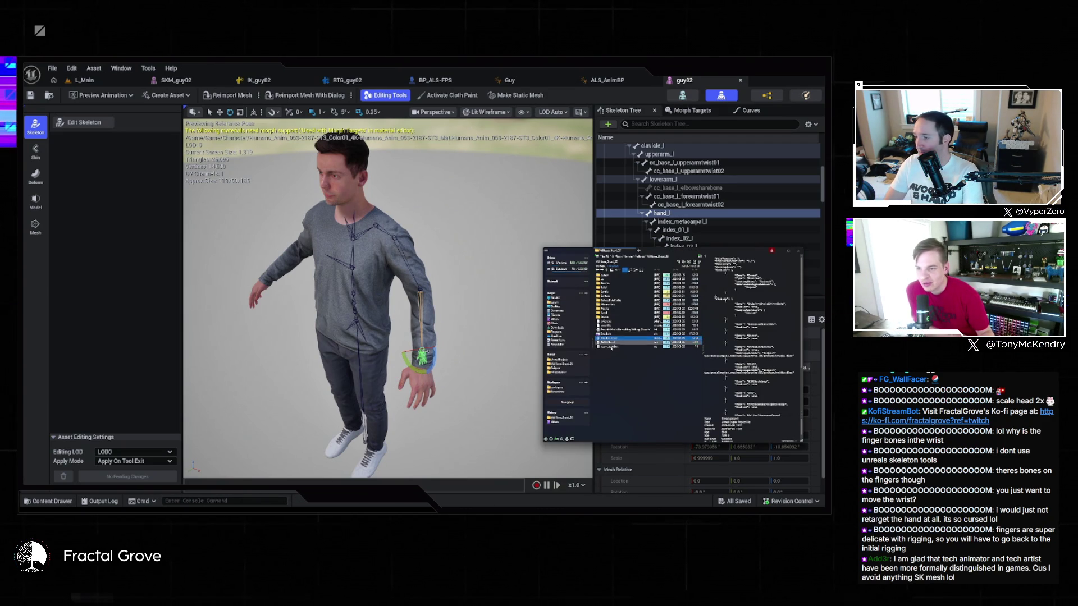
Browse from Downloads into the character folder and subfolder, and open its .blend file
left_click(571, 328)
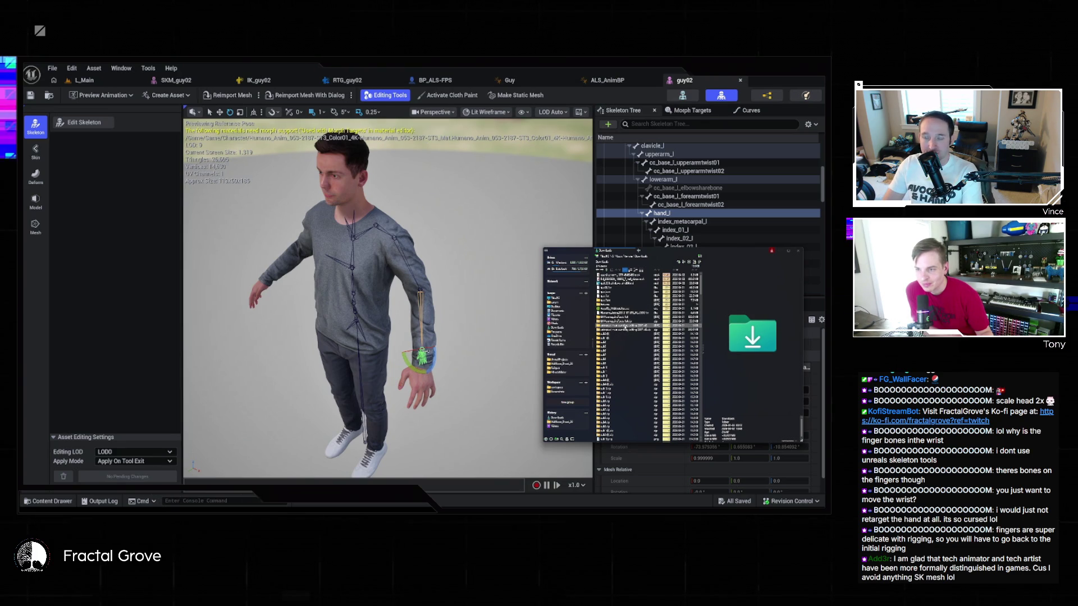
double_click(625, 324)
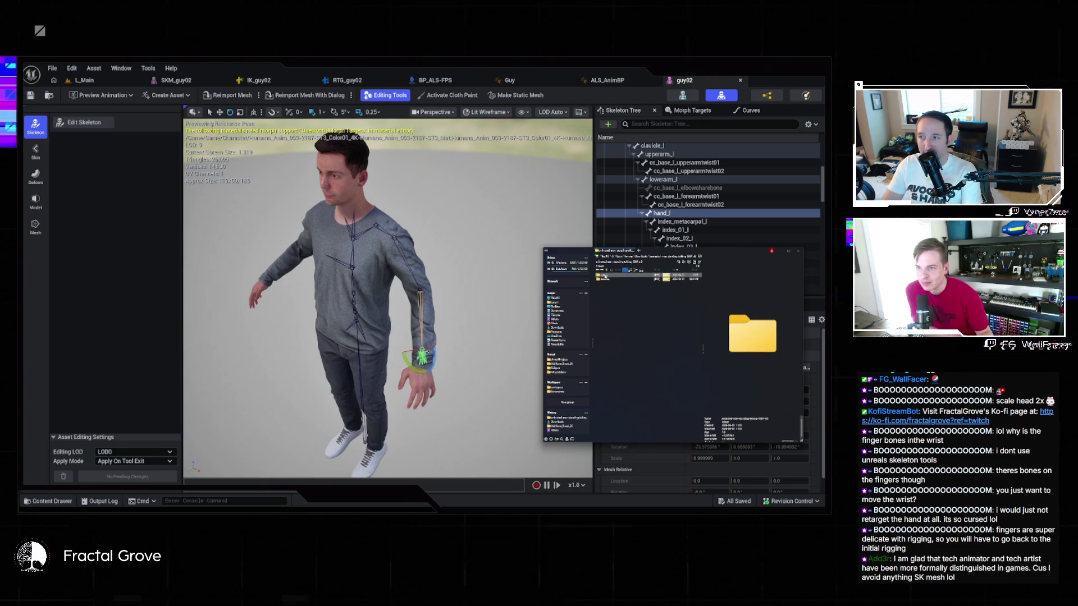
double_click(617, 275)
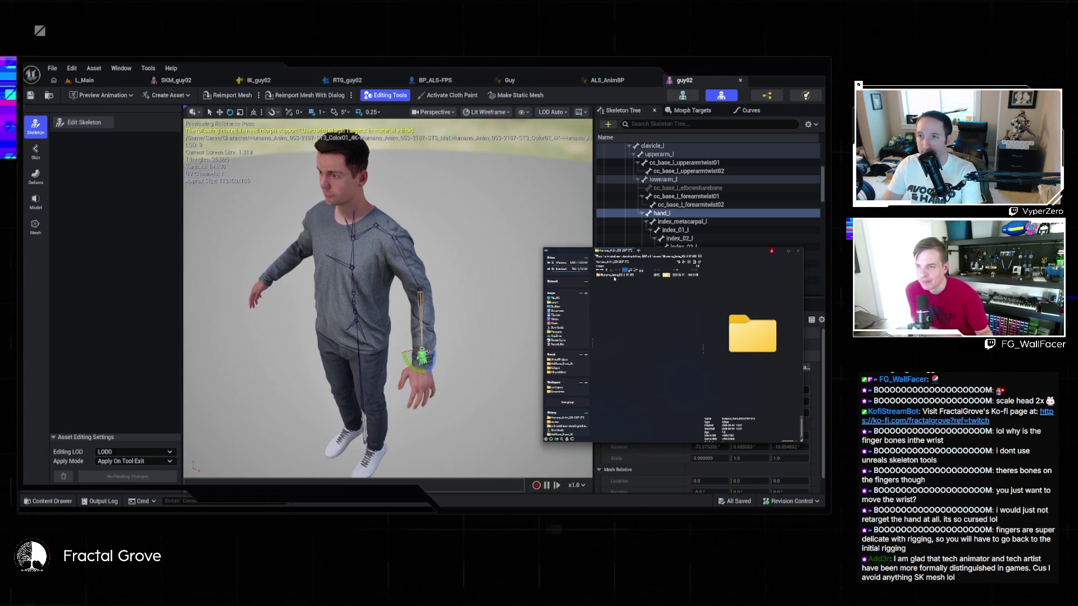
double_click(618, 284)
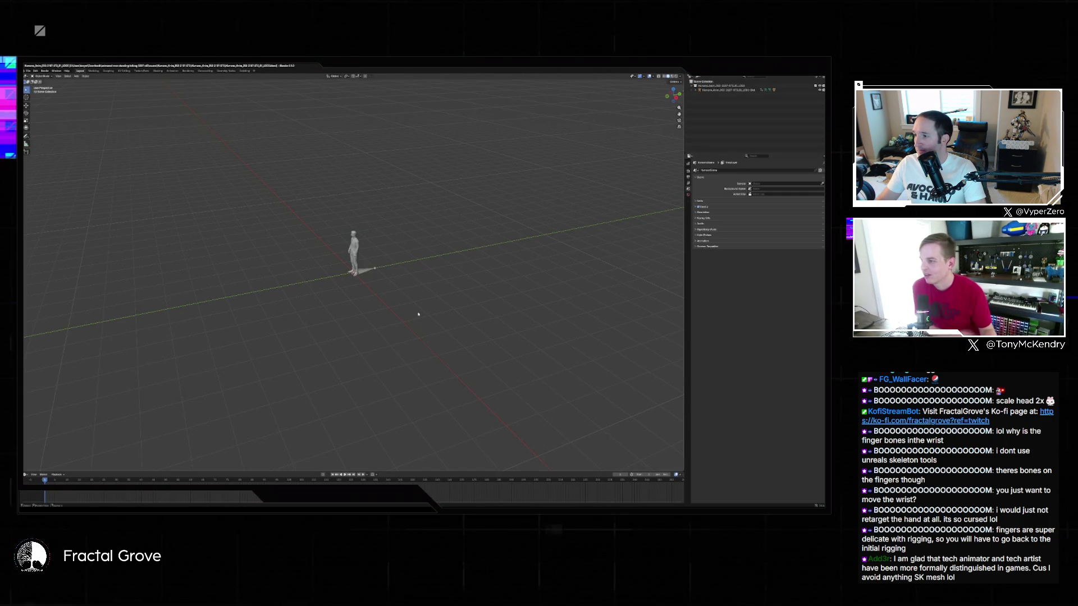
Orbit to a level front view and frame the whole figure with Home
right_click(393, 303)
scroll(368, 266, "up", 8)
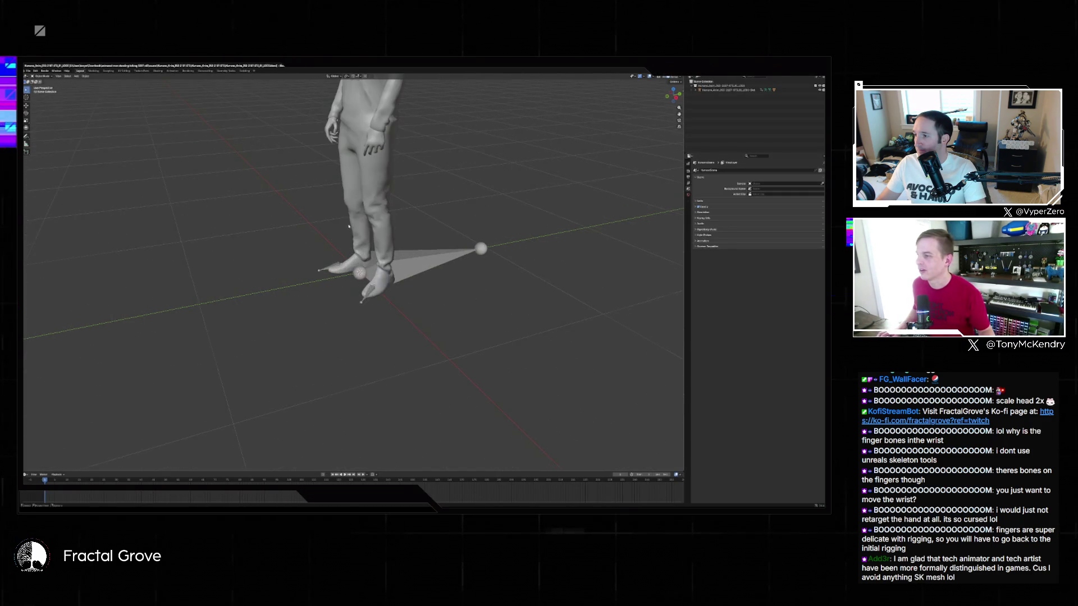
right_click(421, 204)
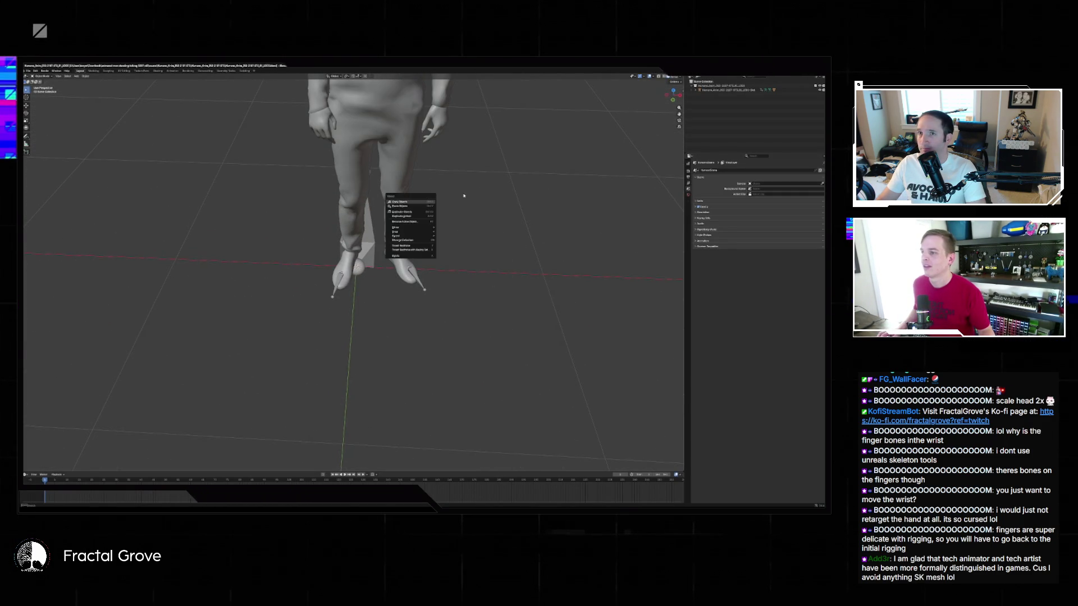
left_click_drag(484, 190, 488, 166)
key("Home")
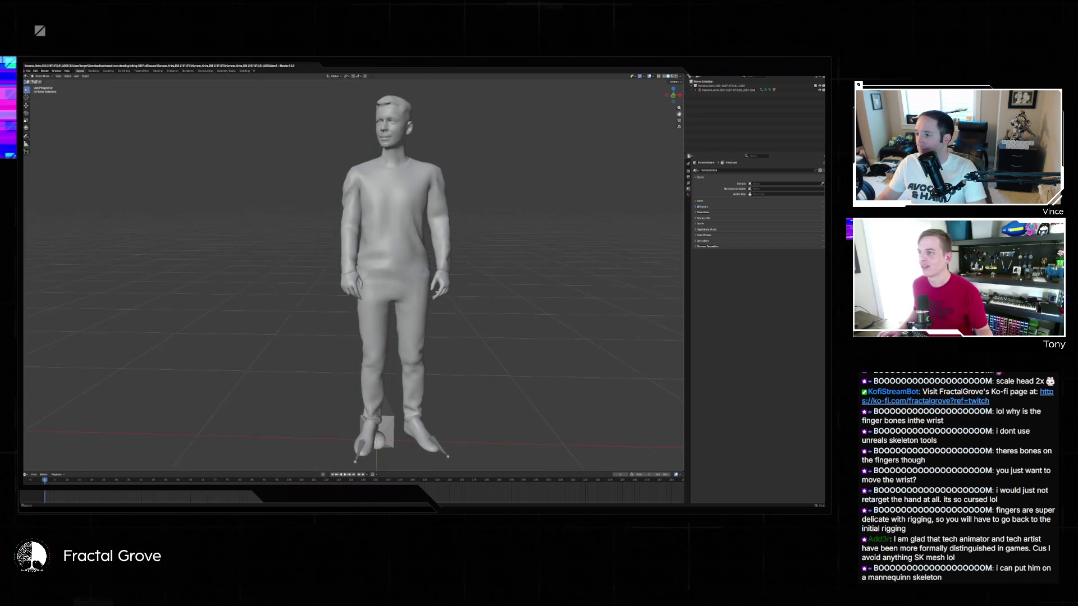
Expand the character, Animation and armature entries in the Outliner
left_click(696, 90)
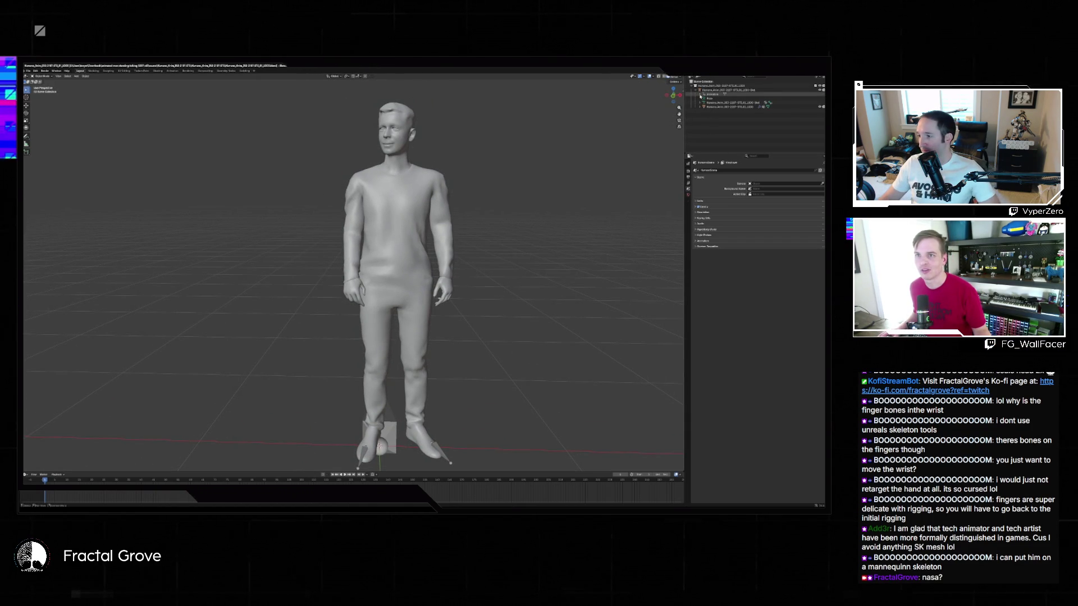
left_click(699, 95)
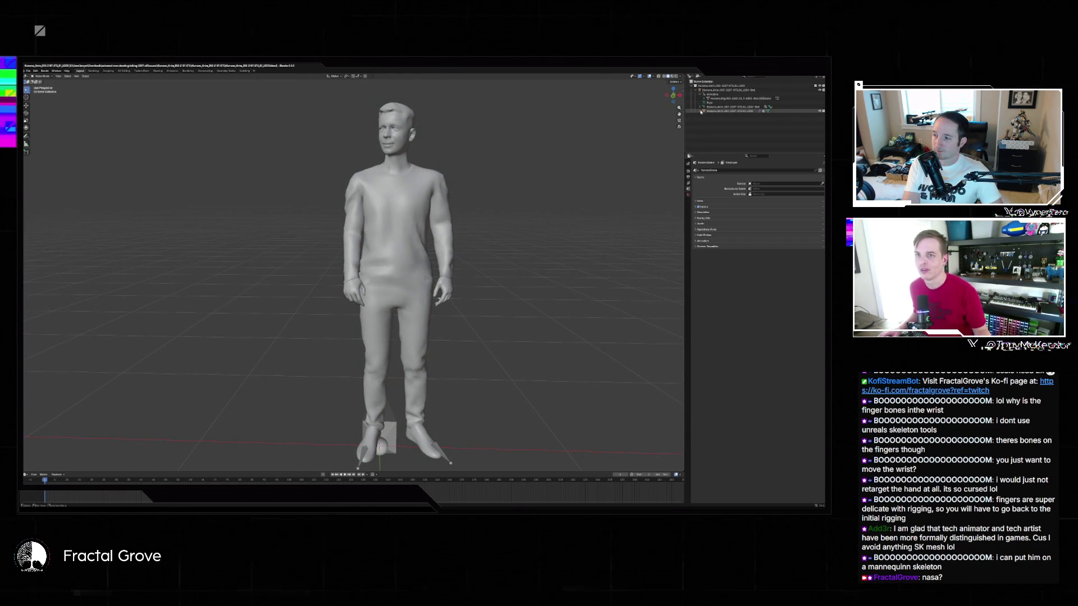
left_click(703, 106)
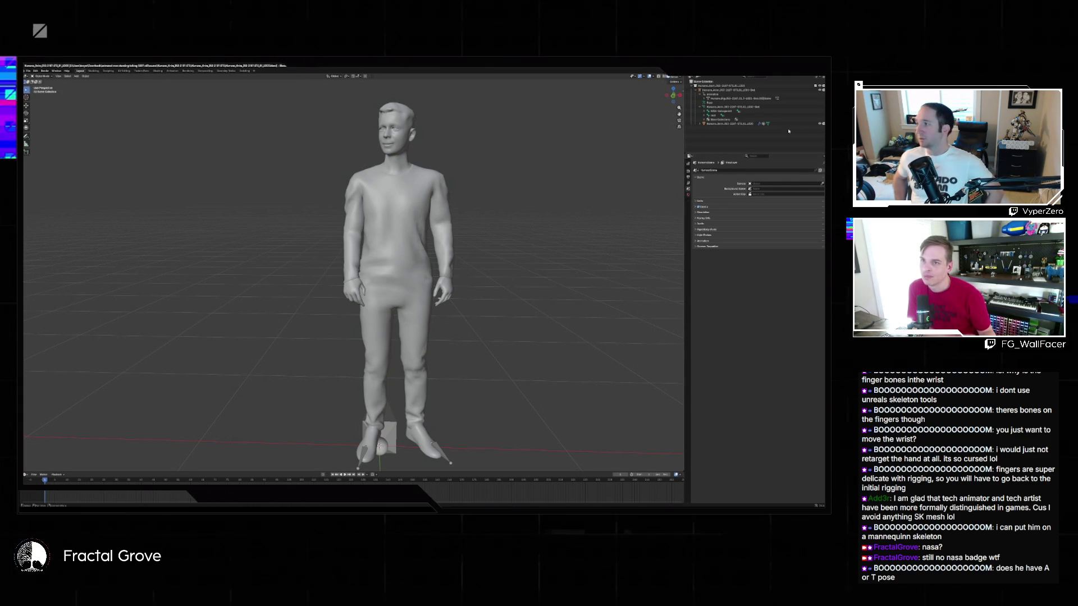
Expand the last object and click through its child mesh and Humans_Rig entries
left_click(701, 124)
left_click(705, 128)
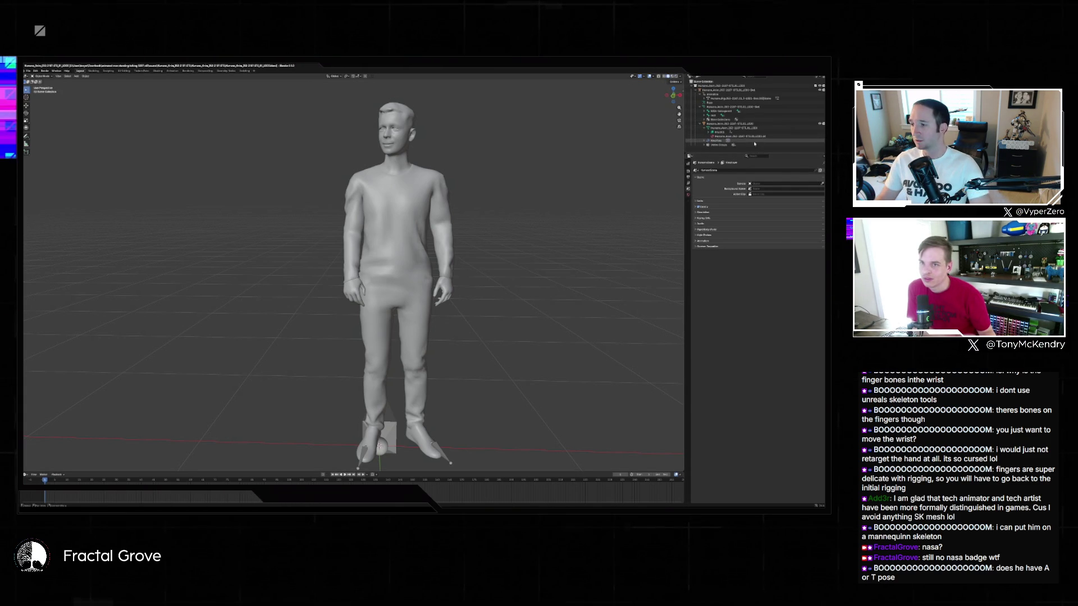
left_click(703, 136)
left_click(702, 141)
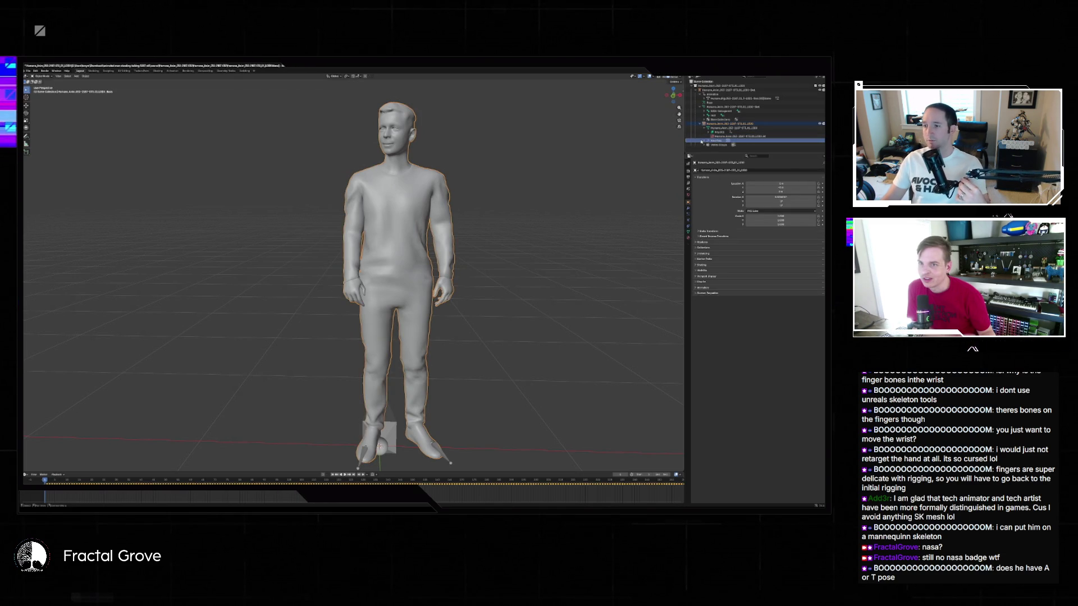
left_click(729, 144)
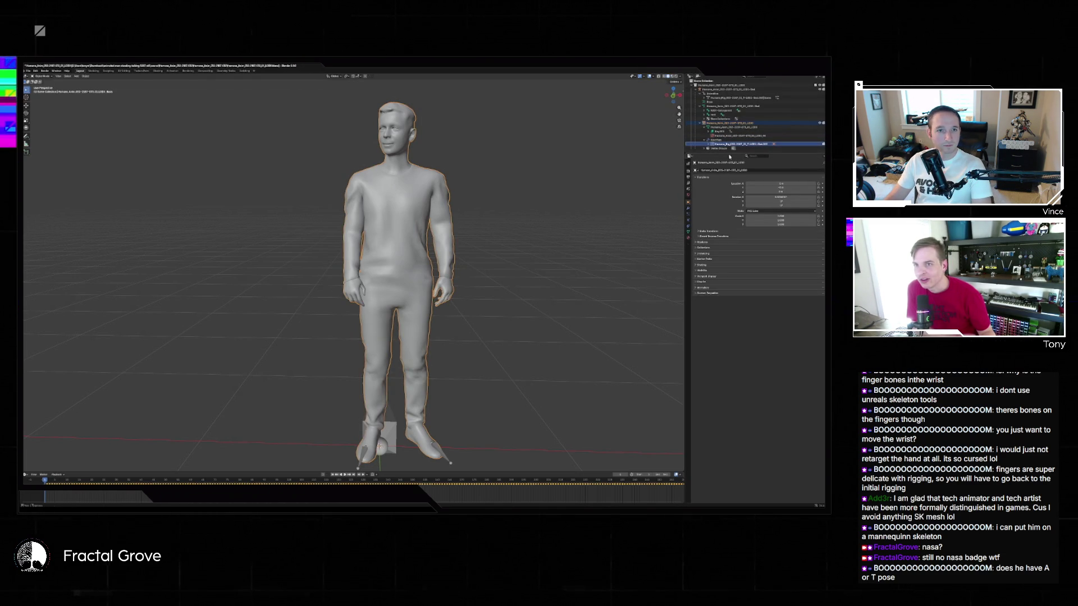
Select the armature with its hierarchy and delete it, leaving the mesh unrigged
left_click(708, 102)
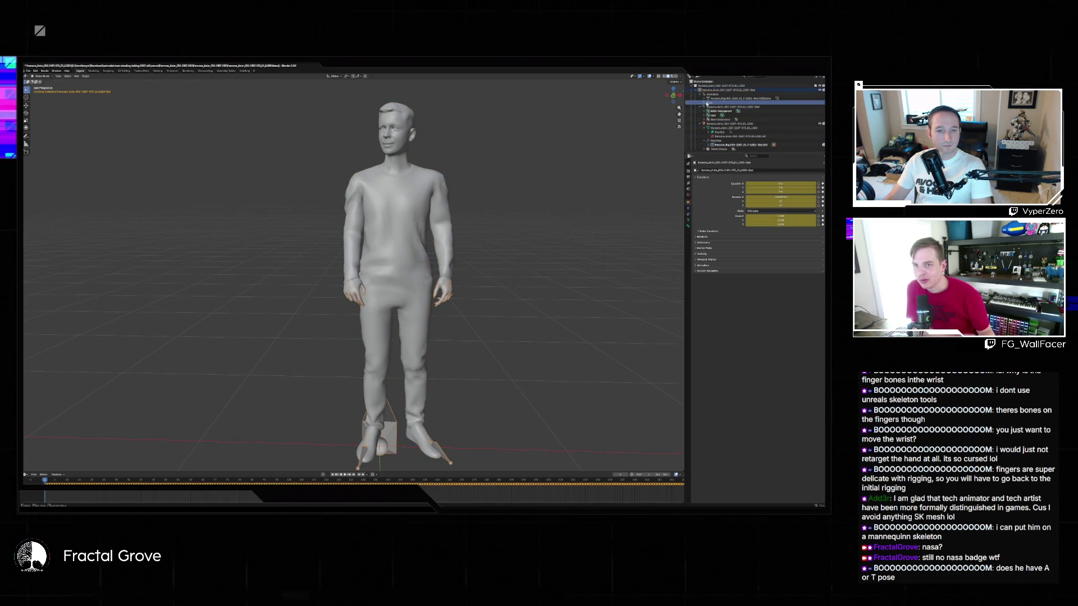
right_click(707, 104)
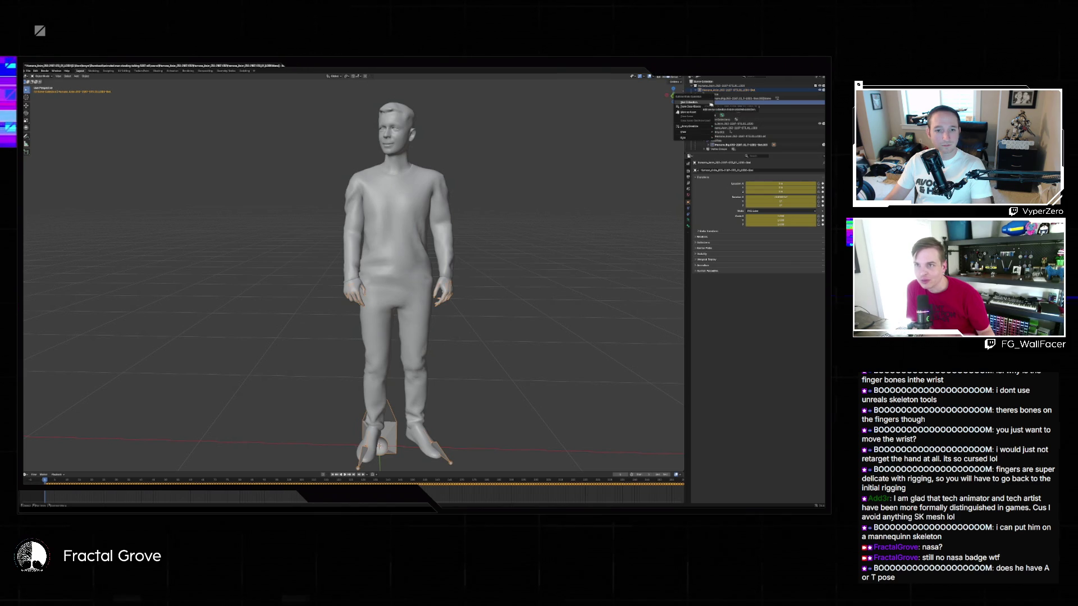
left_click(706, 104)
key("Delete")
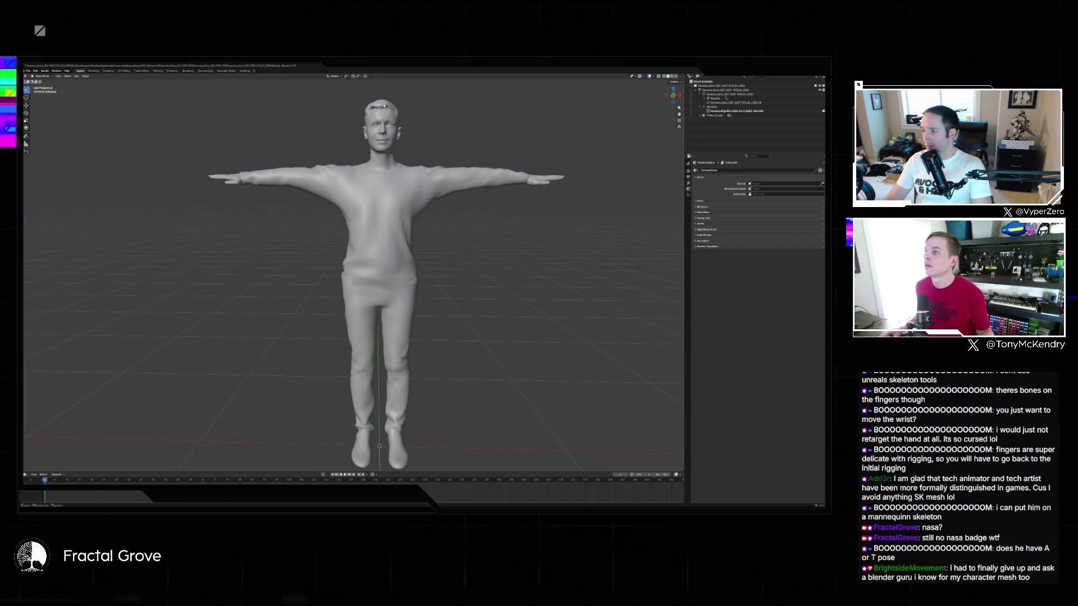
key("super+e")
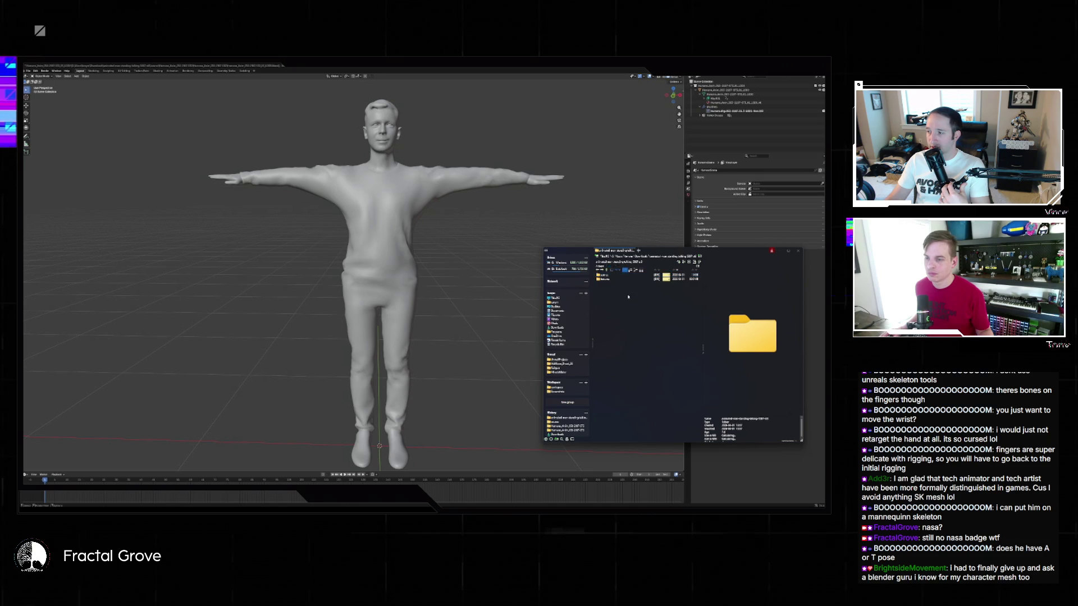
Go up to the Downloads folder and select the zip file there
key("alt+Up")
left_click(617, 330)
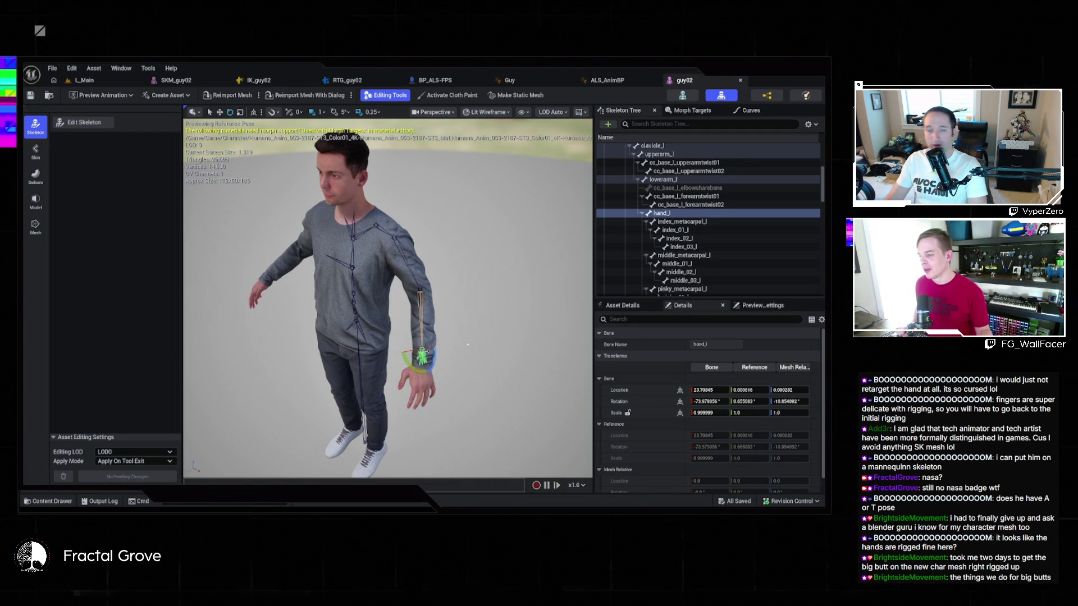
key("grave")
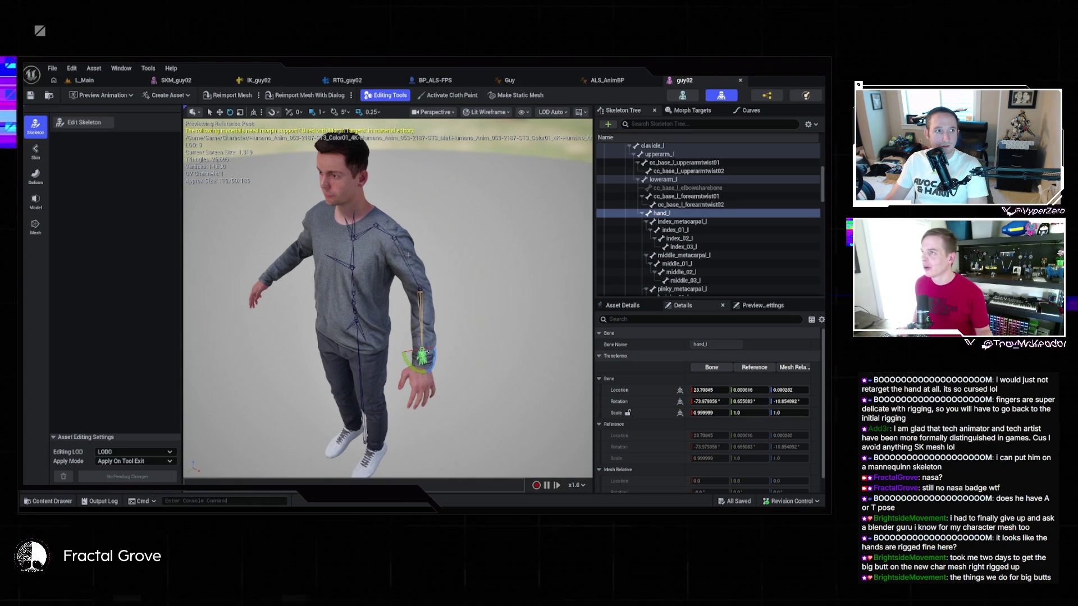
key("grave")
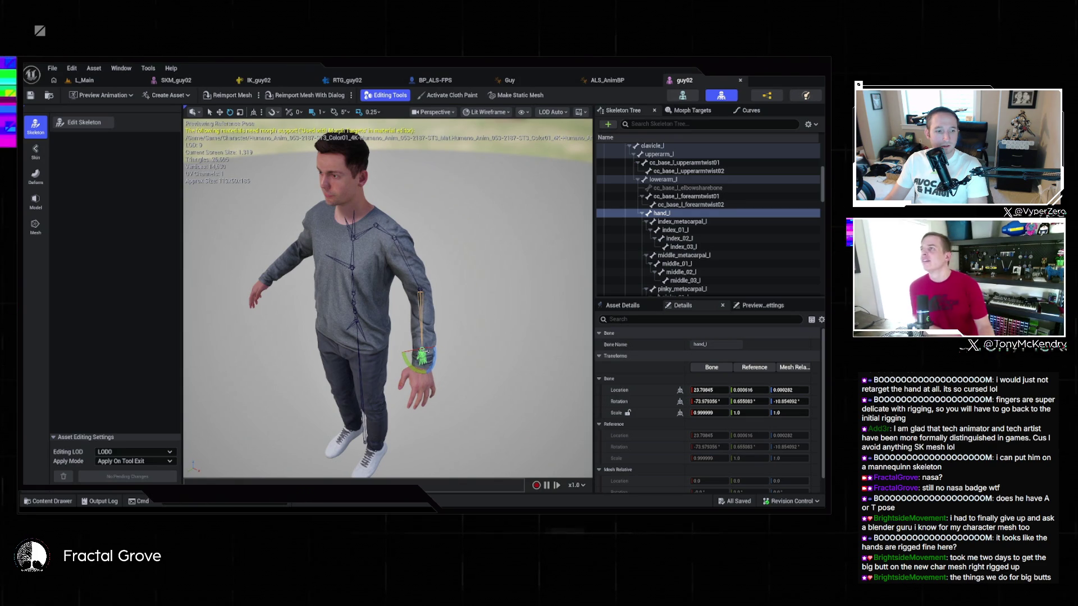
key("grave")
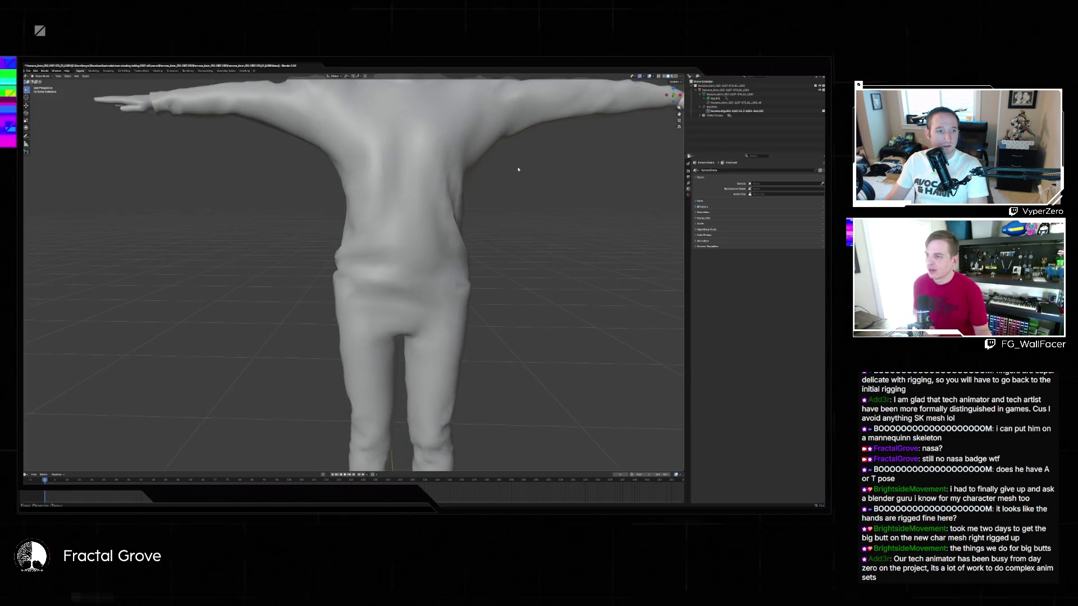
Orbit and zoom around the unrigged T-pose mesh in Blender, then bring up the Start menu
mouse_move(413, 208)
left_mouse_down()
mouse_move(453, 231)
mouse_move(400, 245)
left_mouse_up()
scroll(301, 234, "up", 6)
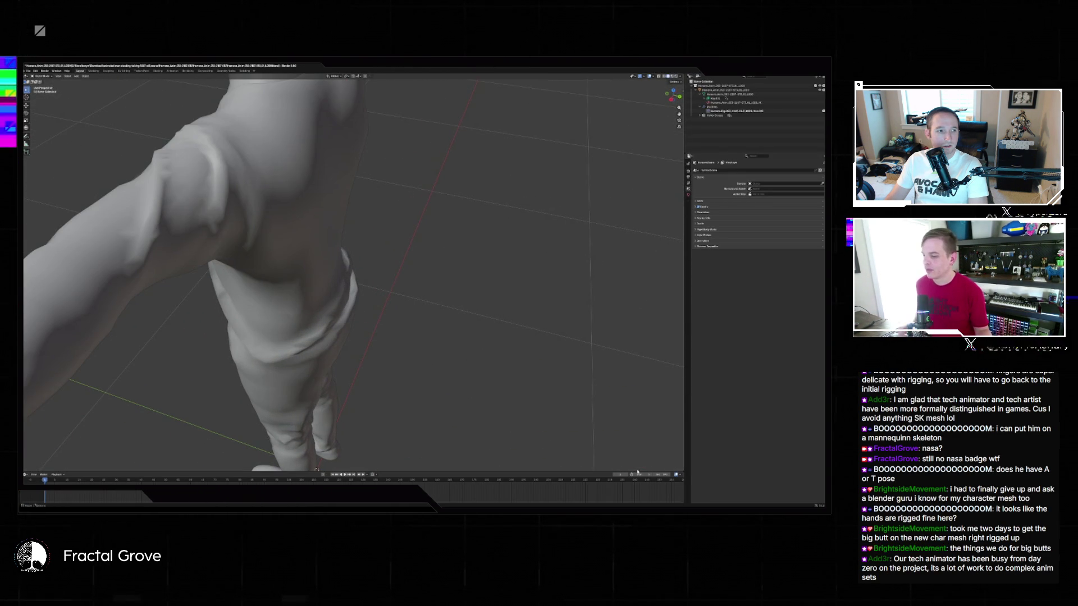
right_click(317, 469)
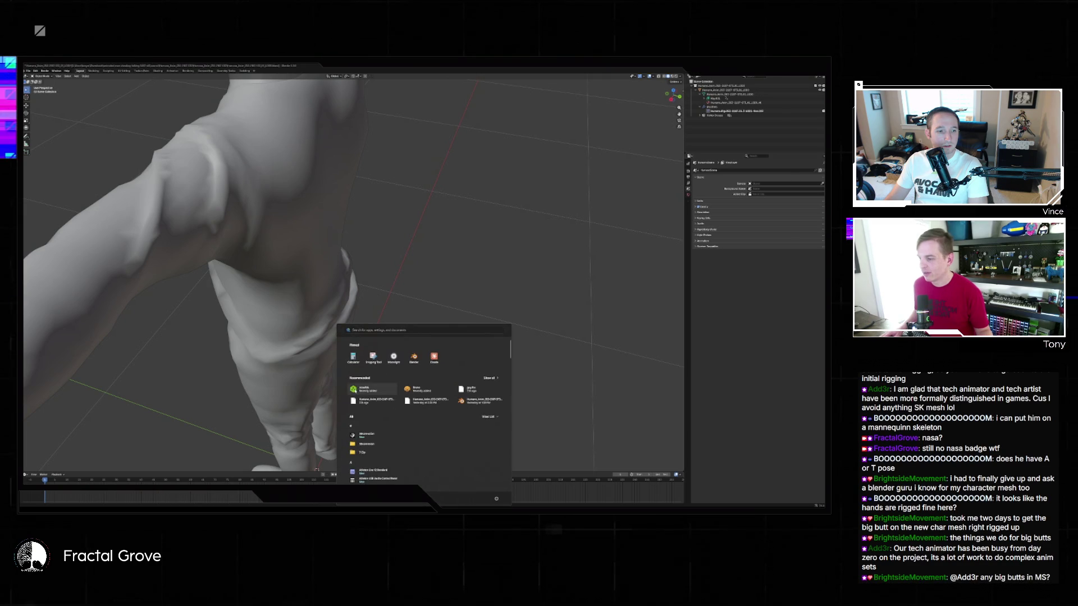
Switch between AccuRIG and Unreal's skeleton editor, orbiting around the rigged guy02 character
left_click(397, 392)
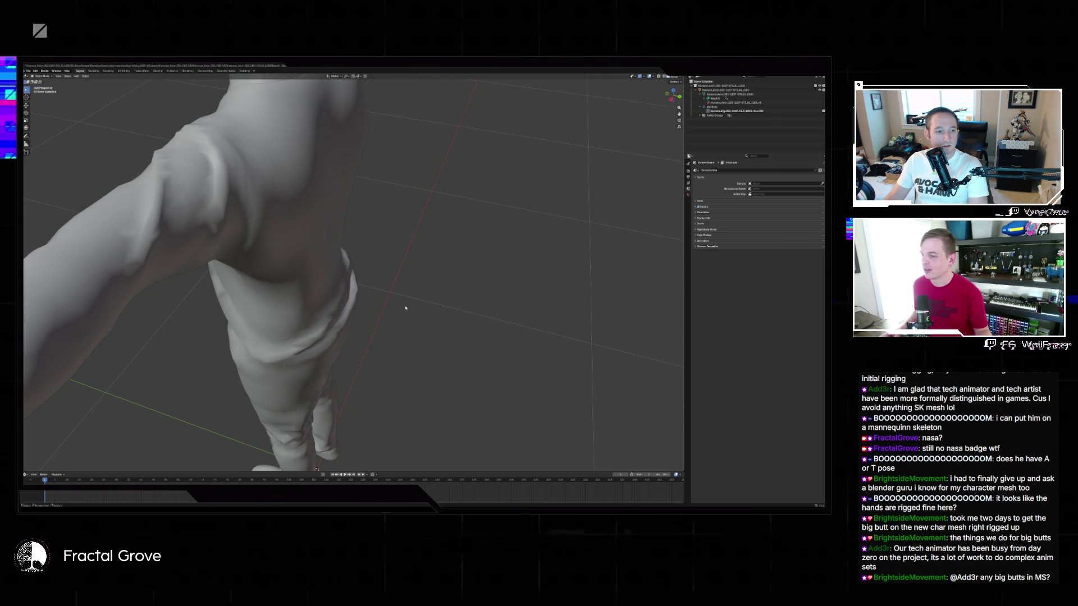
key("alt+Tab")
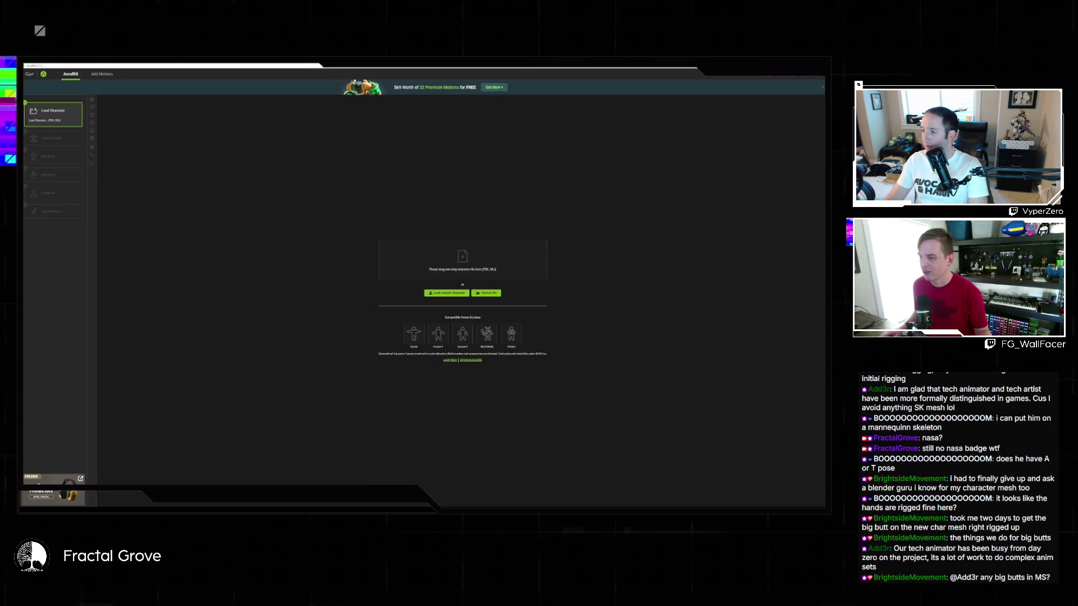
mouse_move(518, 507)
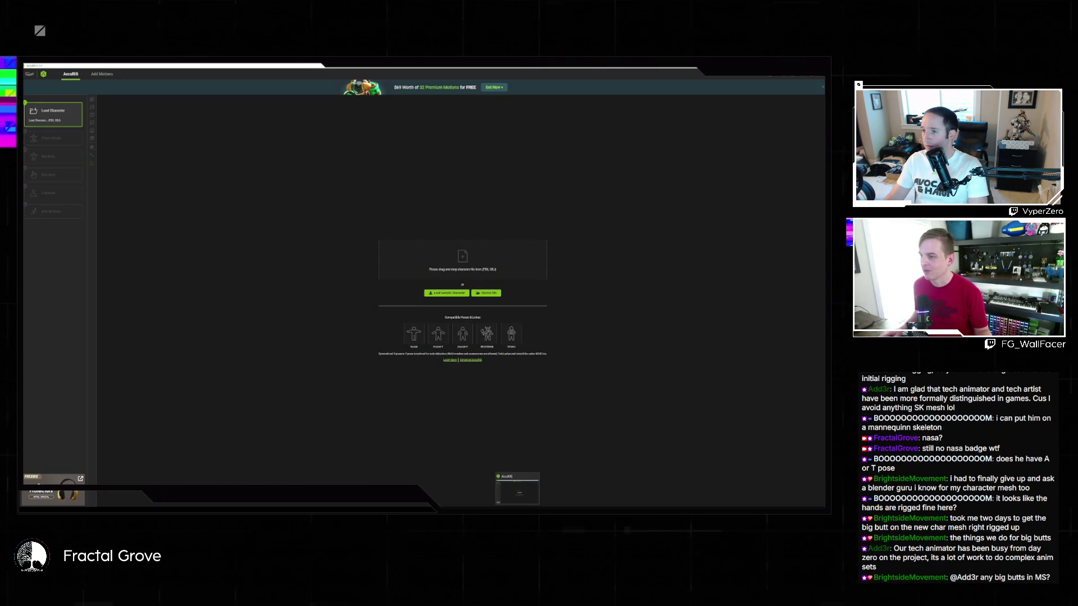
key("alt+Tab")
left_click_drag(398, 257, 275, 260)
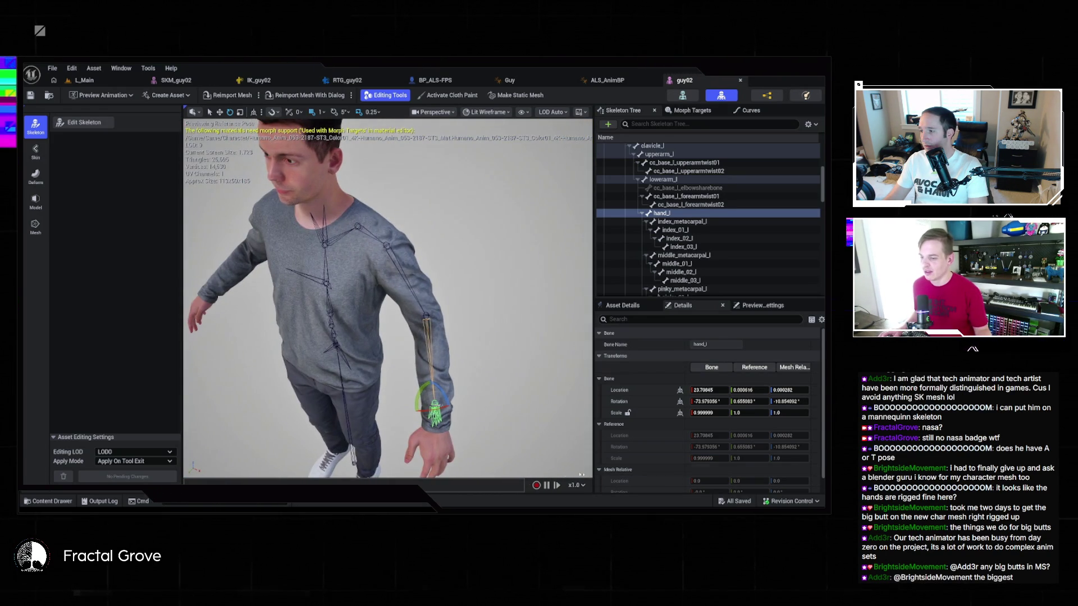
Load a custom character file from Downloads into AccuRIG, then view the RTG_guy02 retargeter
key("alt+Tab")
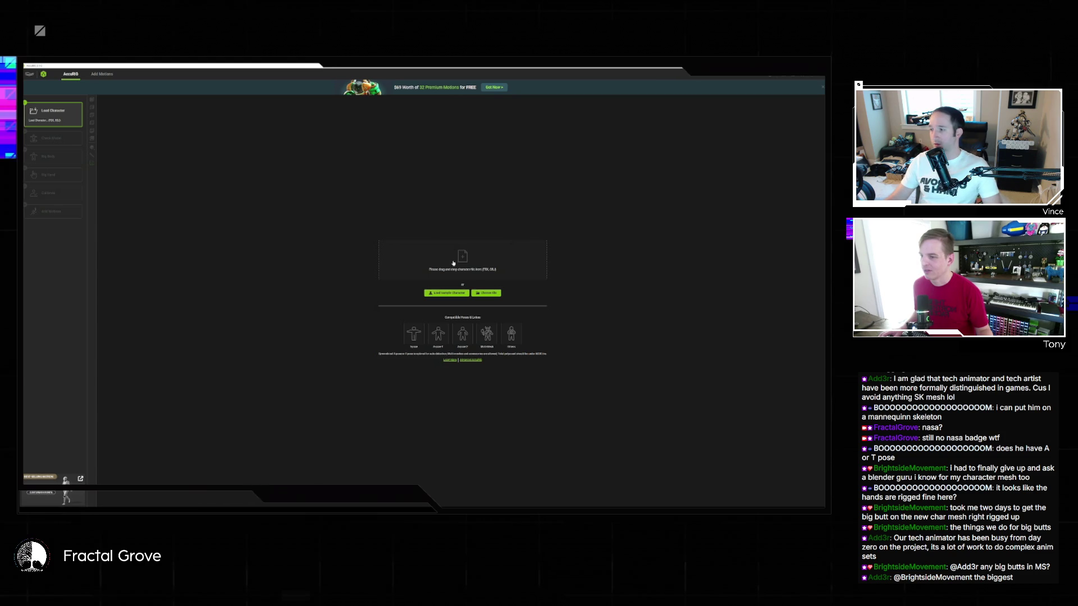
left_click(404, 505)
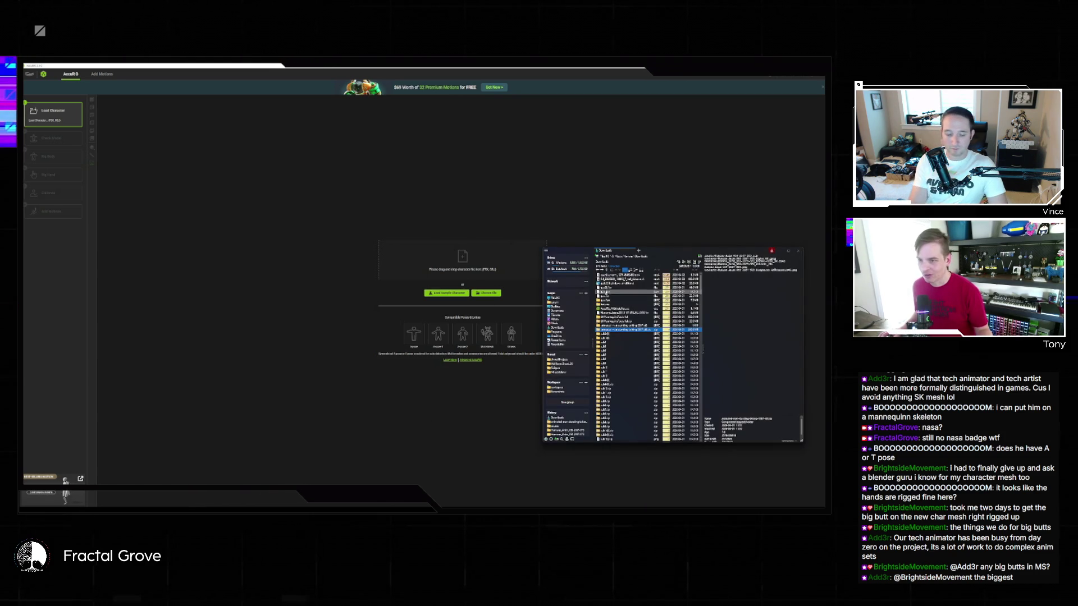
left_click(623, 325)
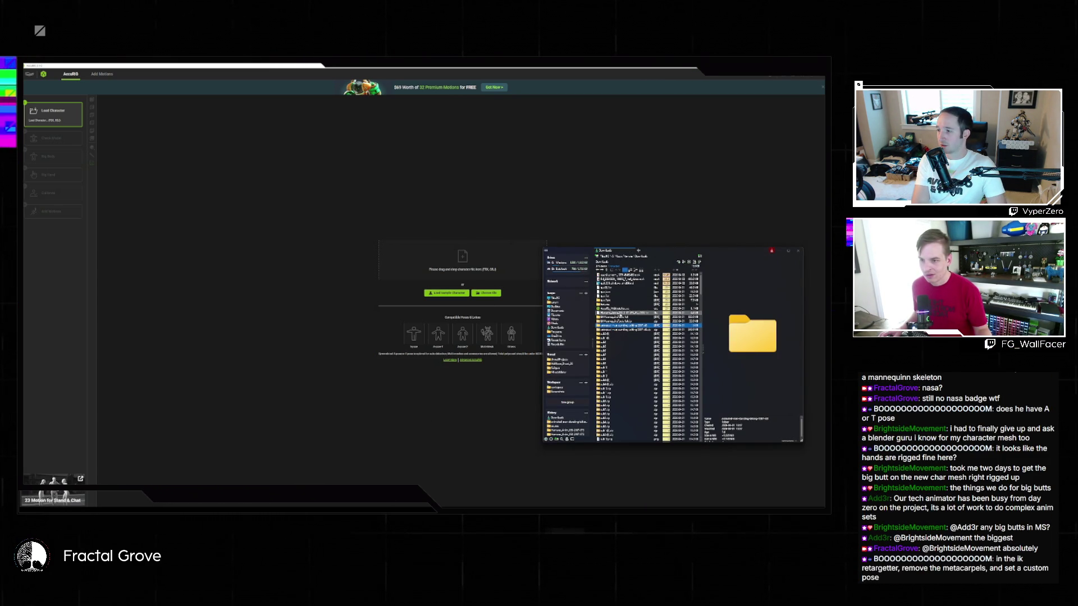
double_click(623, 331)
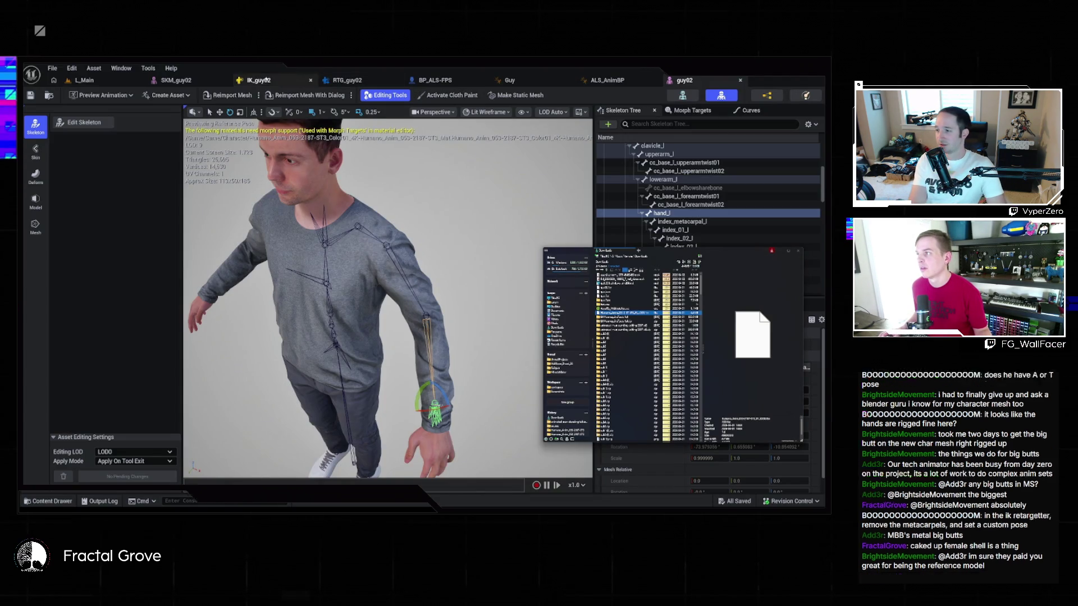
left_click(357, 80)
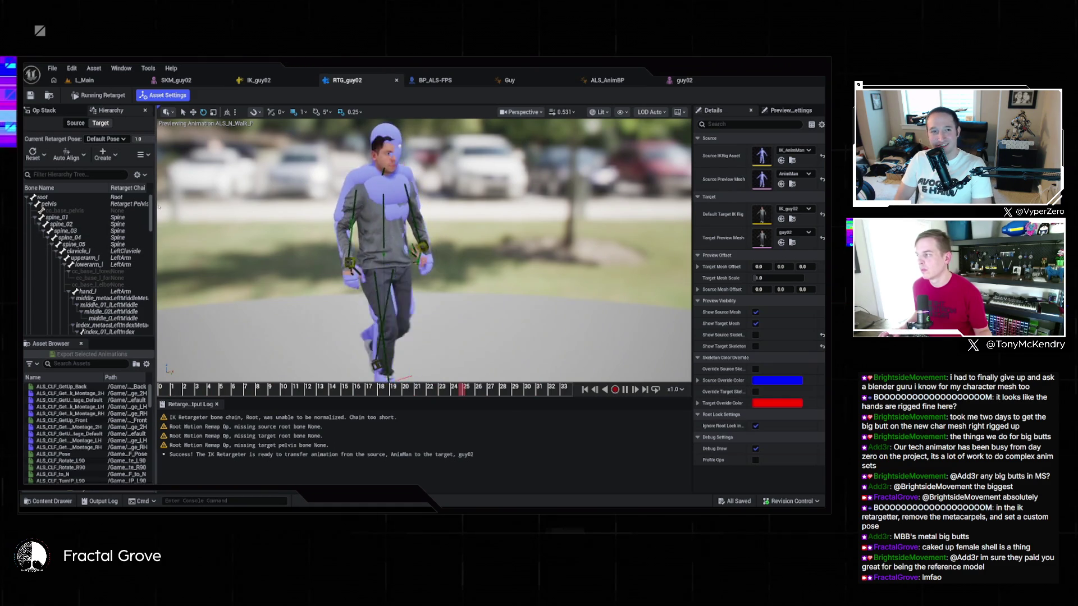
Widen the Hierarchy panel and inspect the middle_metacarpal_l bone's transform
left_click_drag(156, 224, 318, 224)
scroll(149, 235, "down", 2)
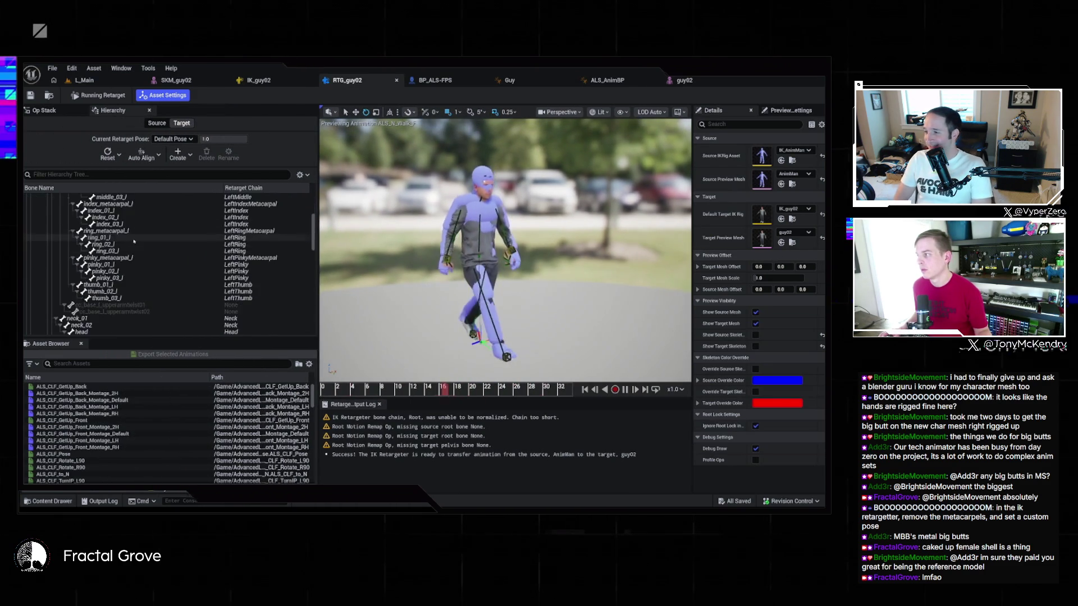
left_click(162, 259)
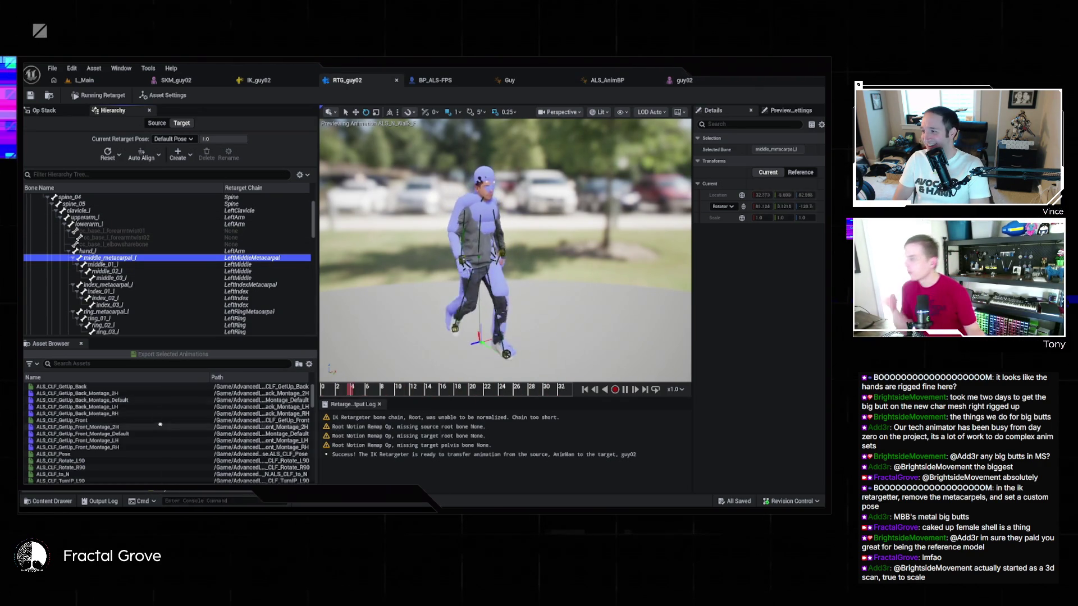
Check the Retarget Pose and Create menus without making a pose, then open IK_guy02
left_click(176, 139)
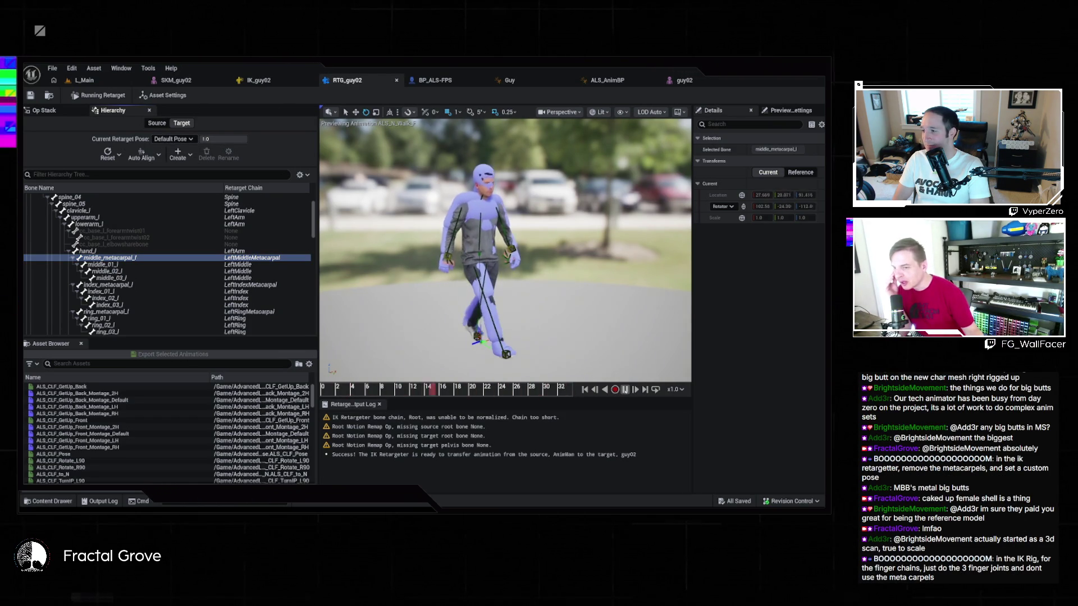
key("grave")
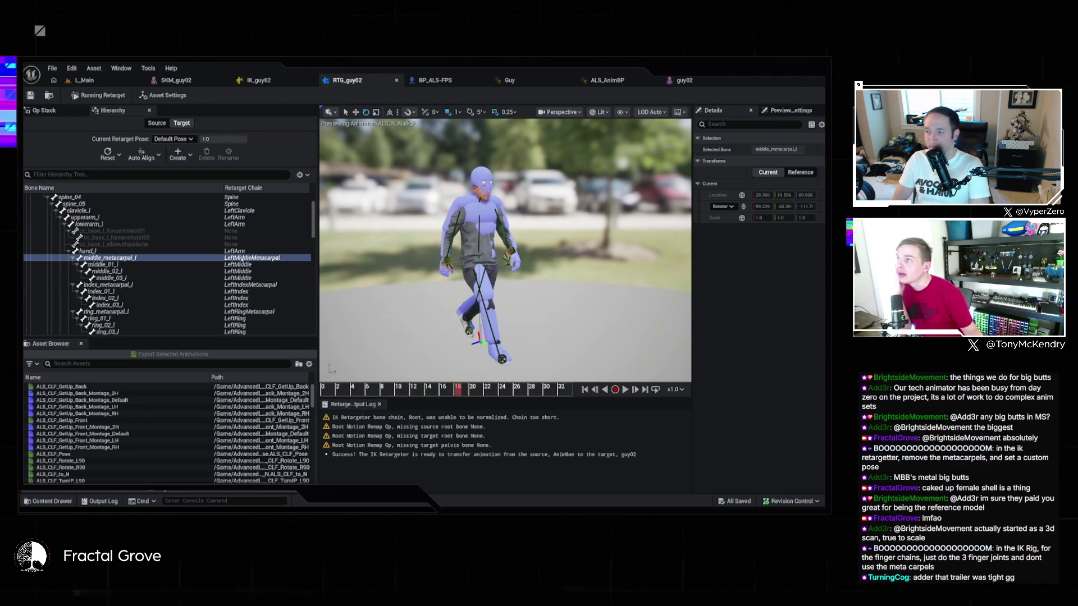
left_click(232, 258)
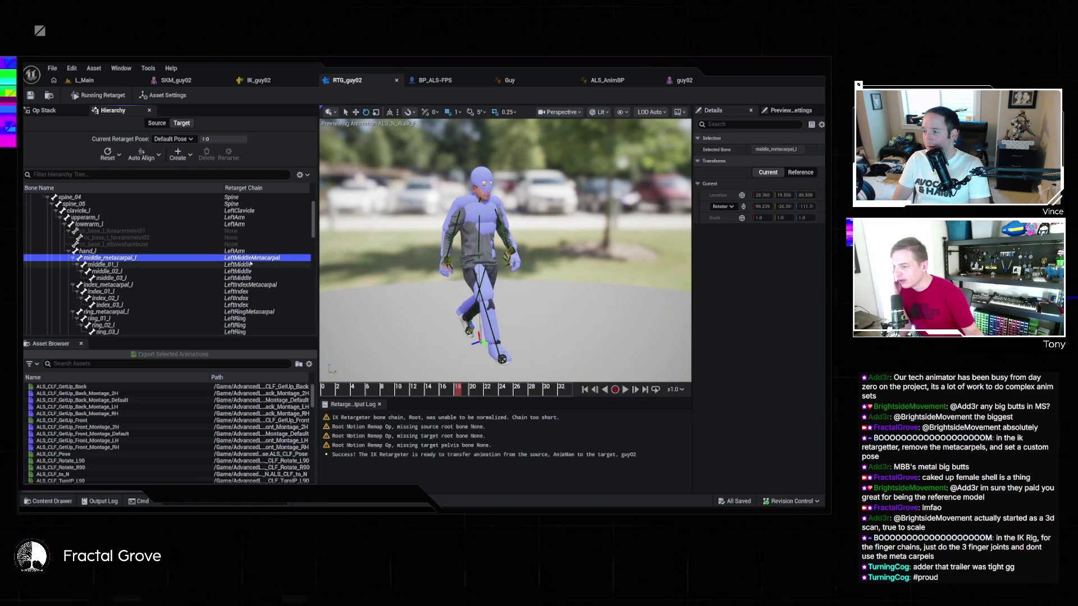
left_click(174, 139)
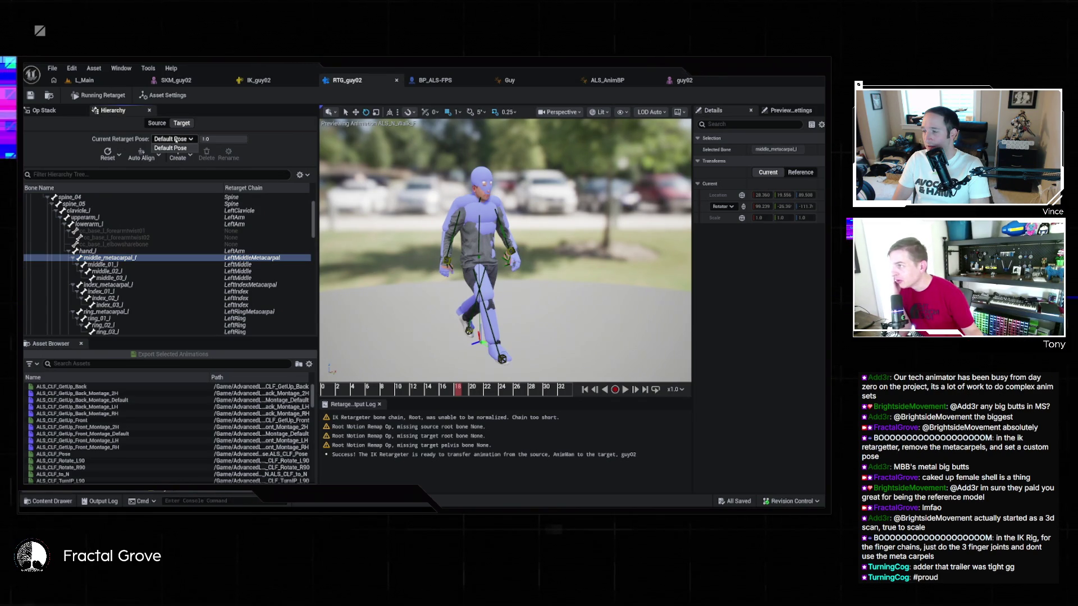
left_click(177, 154)
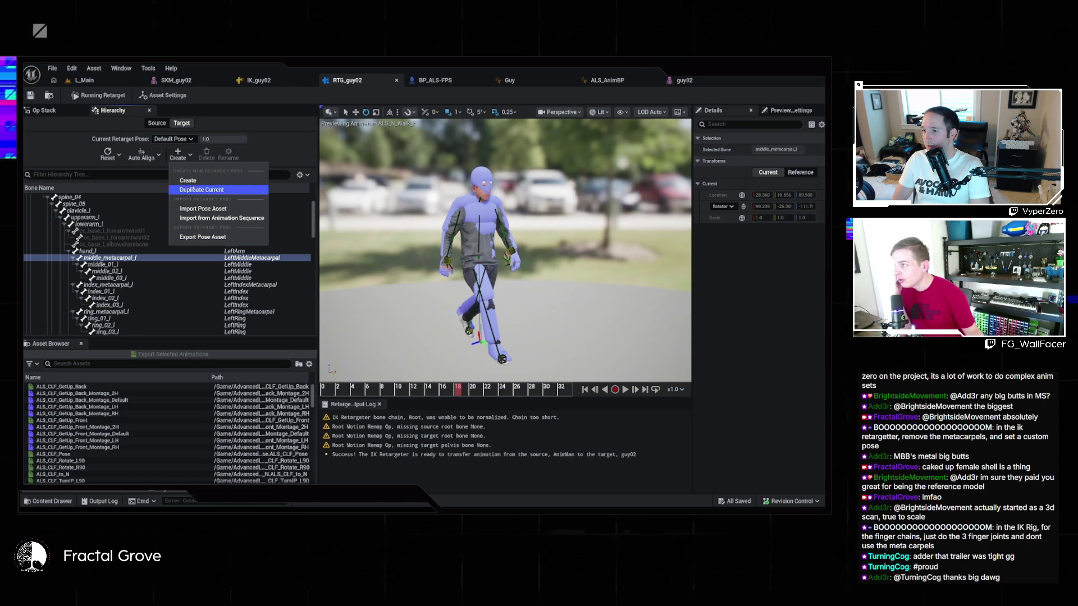
left_click(274, 138)
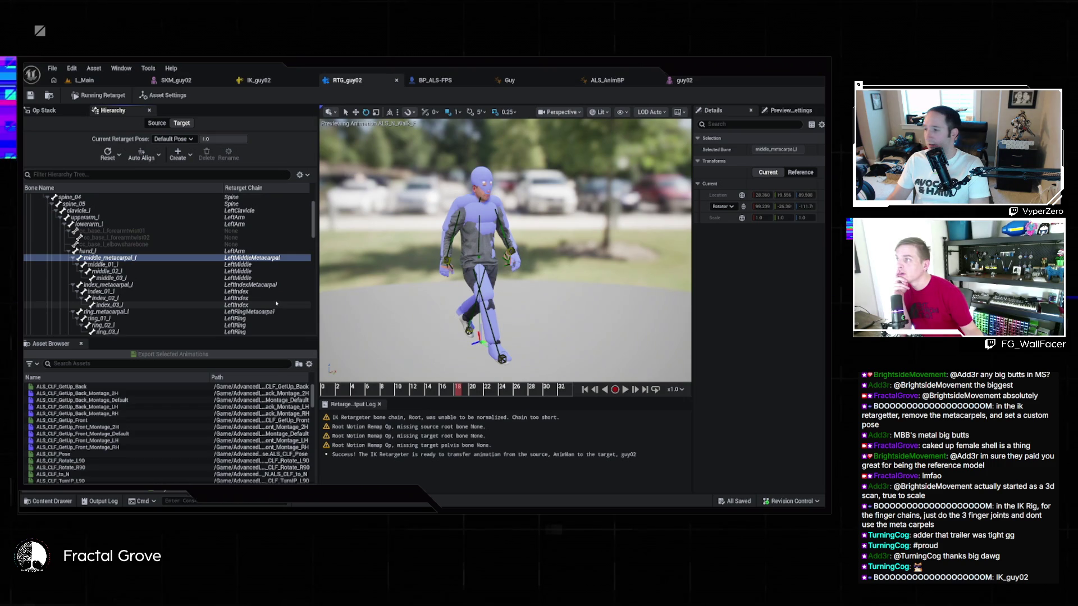
left_click(269, 80)
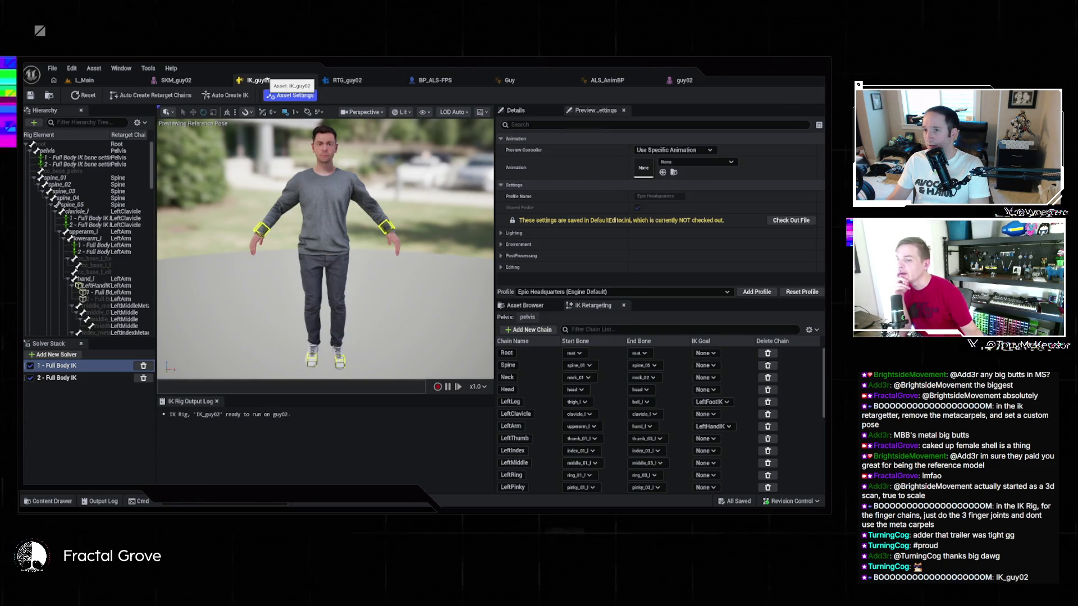
Delete the four left-hand metacarpal retarget chains: Index, Middle, Ring and Pinky
scroll(543, 406, "down", 3)
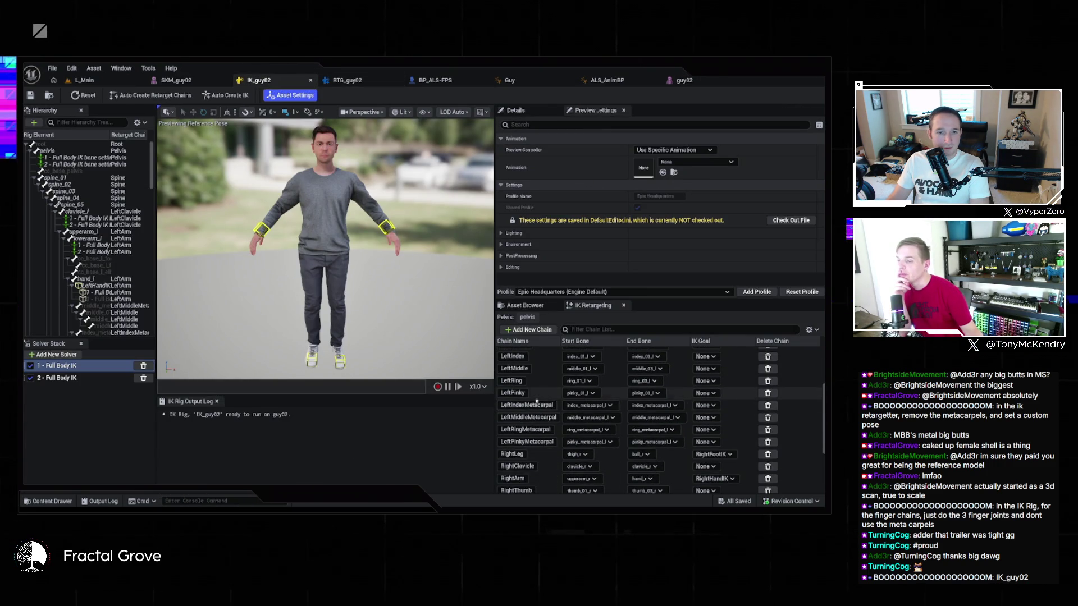
left_click(768, 406)
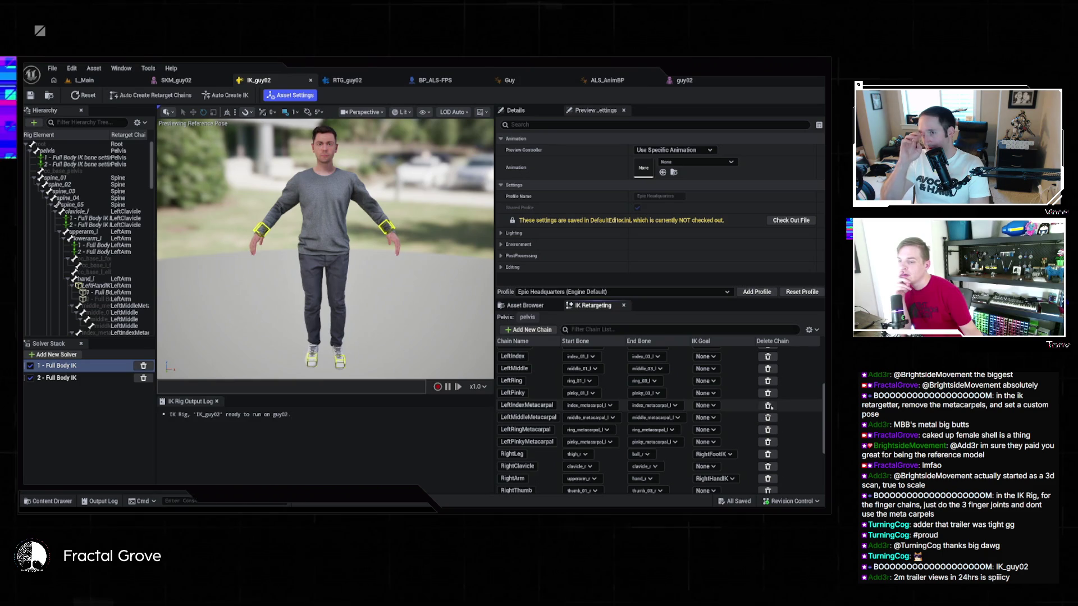
left_click(768, 406)
left_click(768, 406)
left_click(768, 405)
Delete the right-hand metacarpal retarget chains and save the IK_guy02 rig
scroll(768, 405, "down", 3)
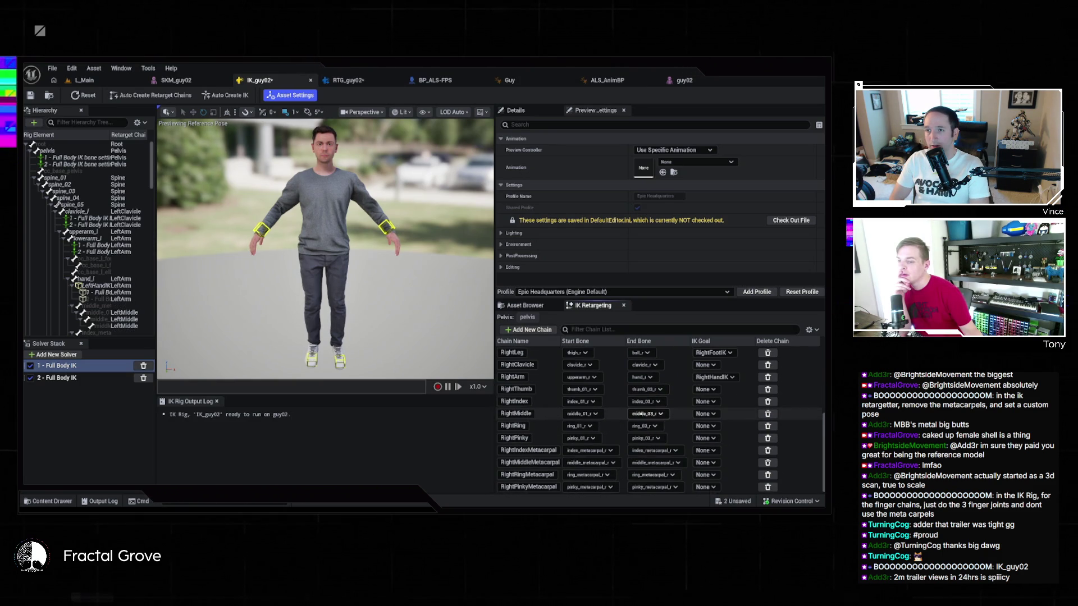
left_click(767, 451)
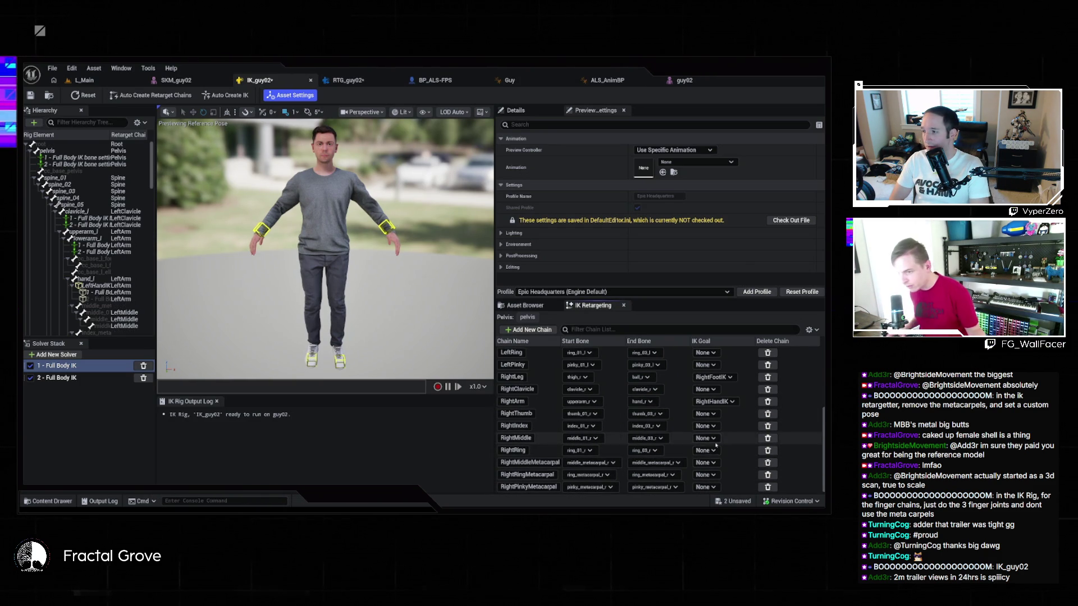
key("ctrl+z")
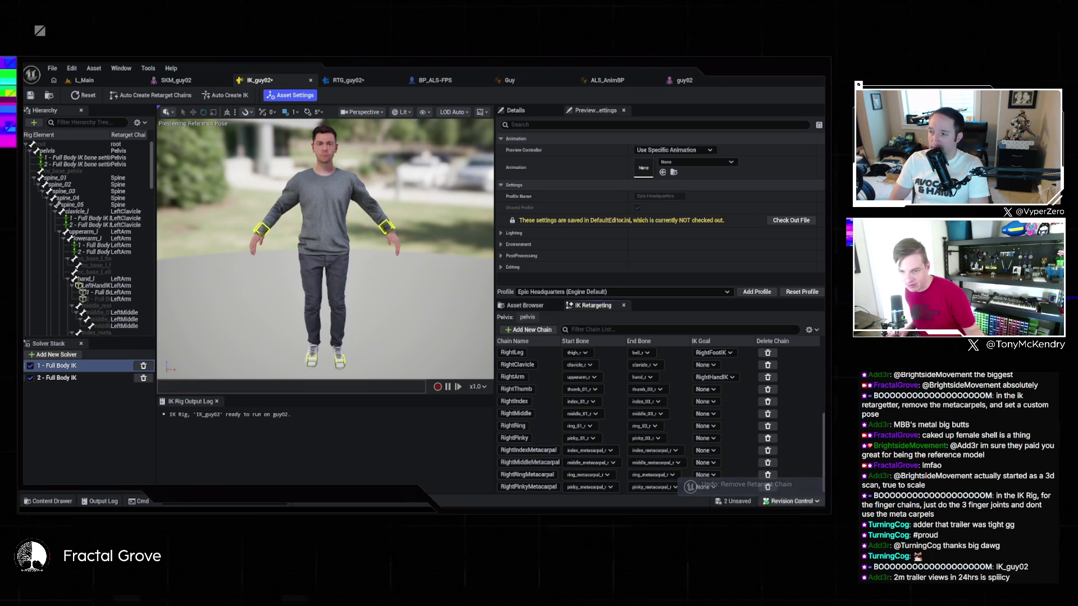
left_click(767, 487)
left_click(767, 487)
left_click(767, 487)
left_click(767, 488)
scroll(613, 441, "up", 4)
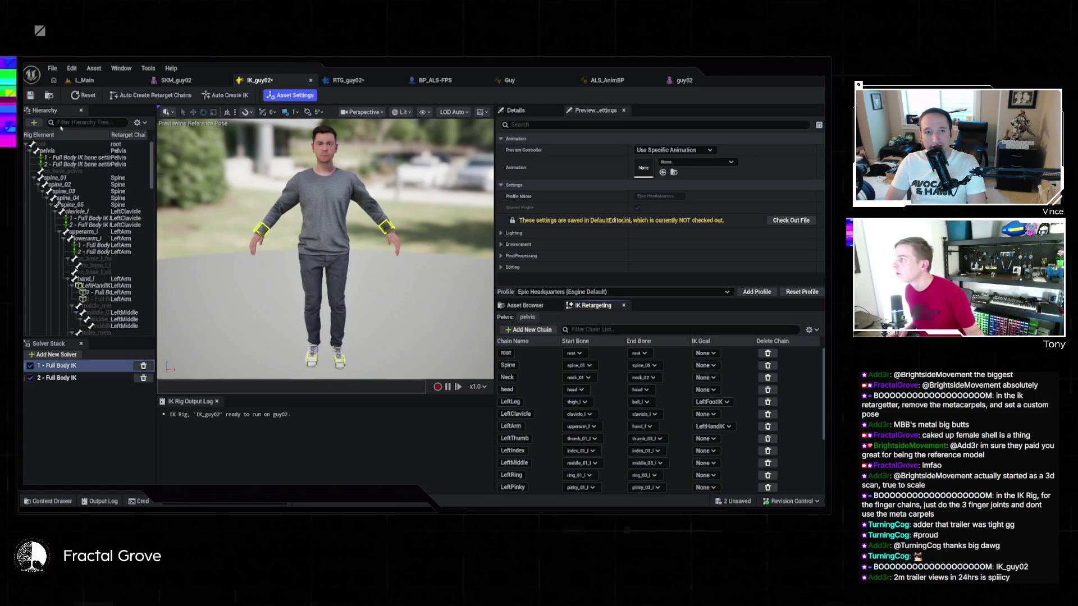
left_click(31, 96)
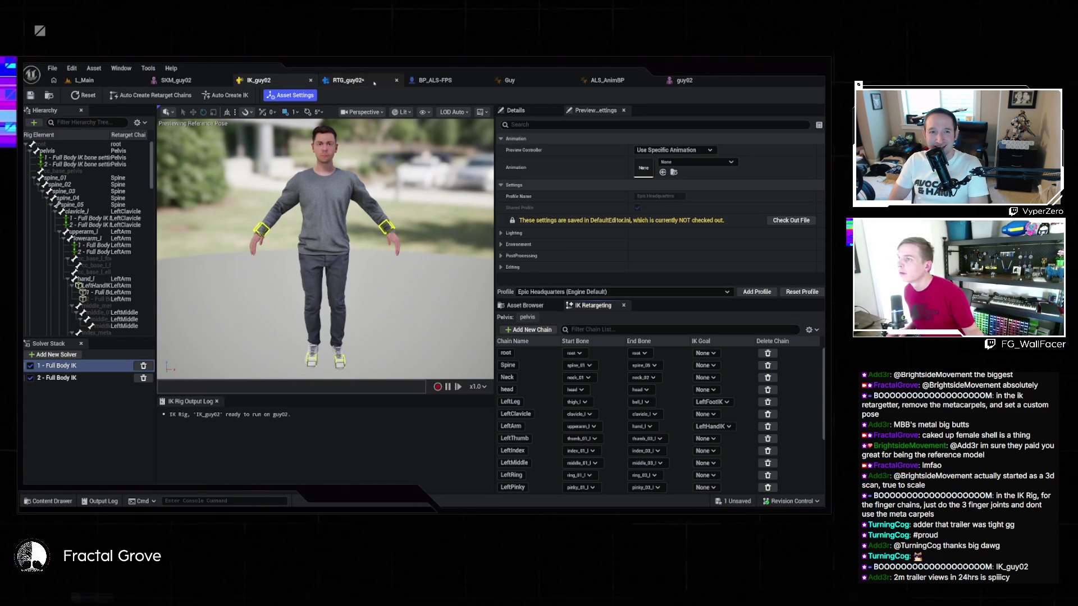
In BP_ALS-FPS, run Simulation and pick Use Animation Asset from the Mesh's Animation Mode list
left_click(433, 80)
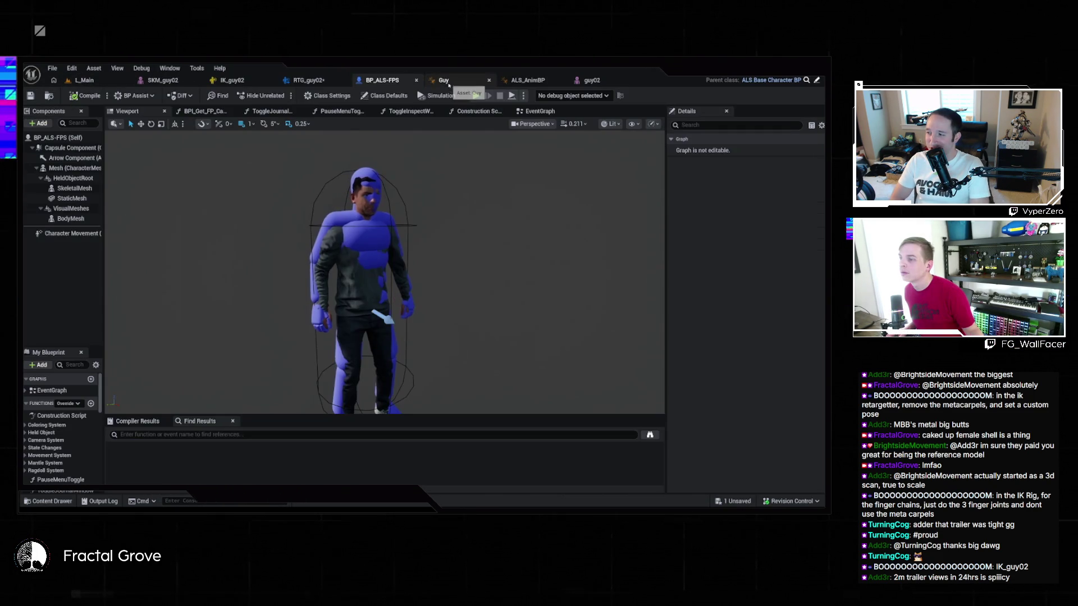
left_click(439, 97)
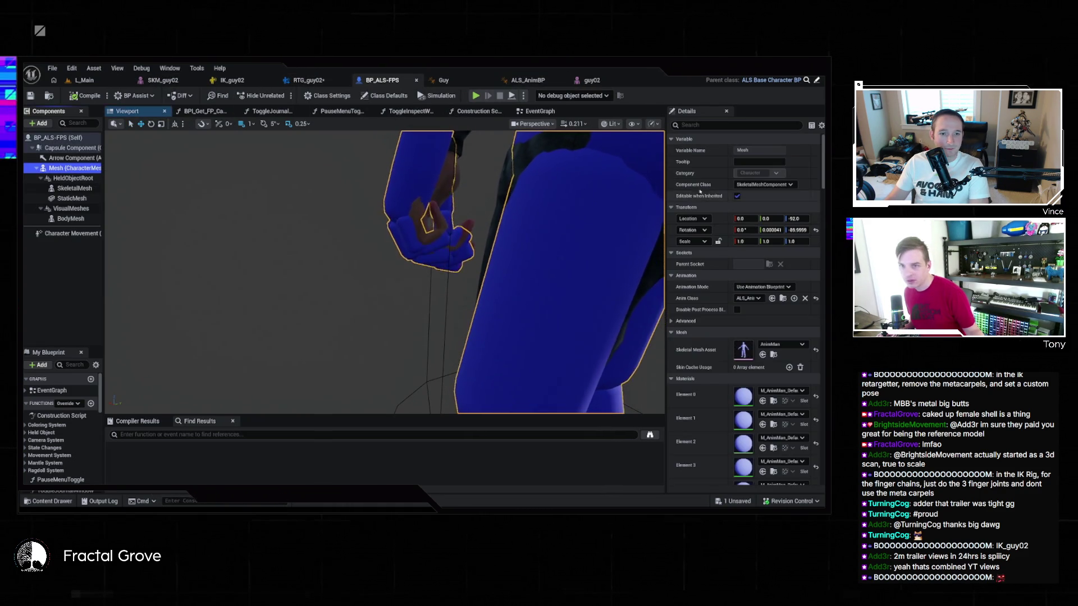
left_click(762, 287)
left_click(755, 304)
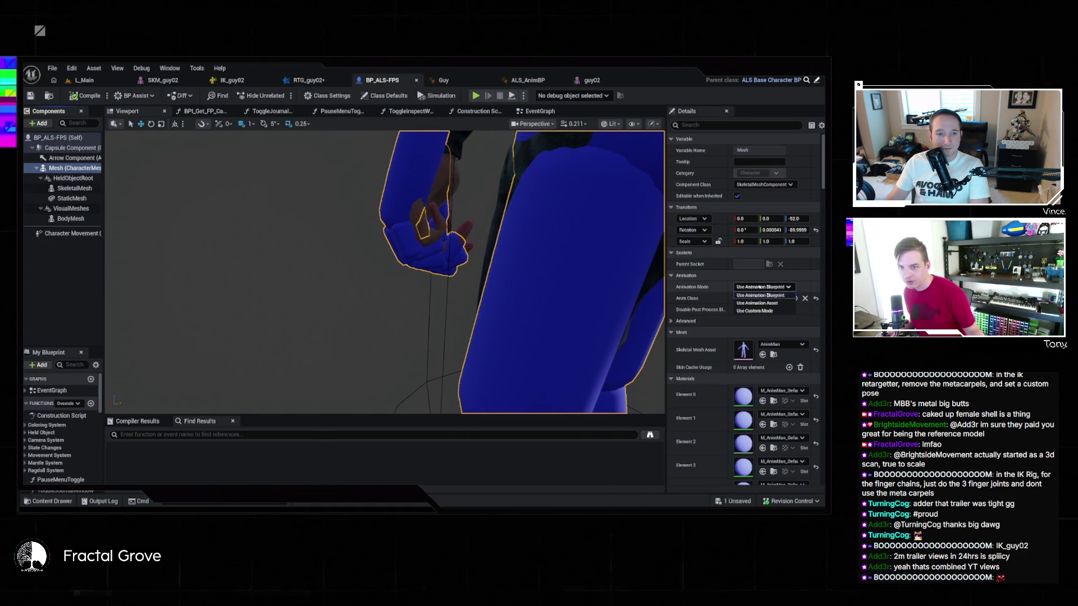
Browse the Anim to Play picker and close it without choosing an animation
left_click(786, 299)
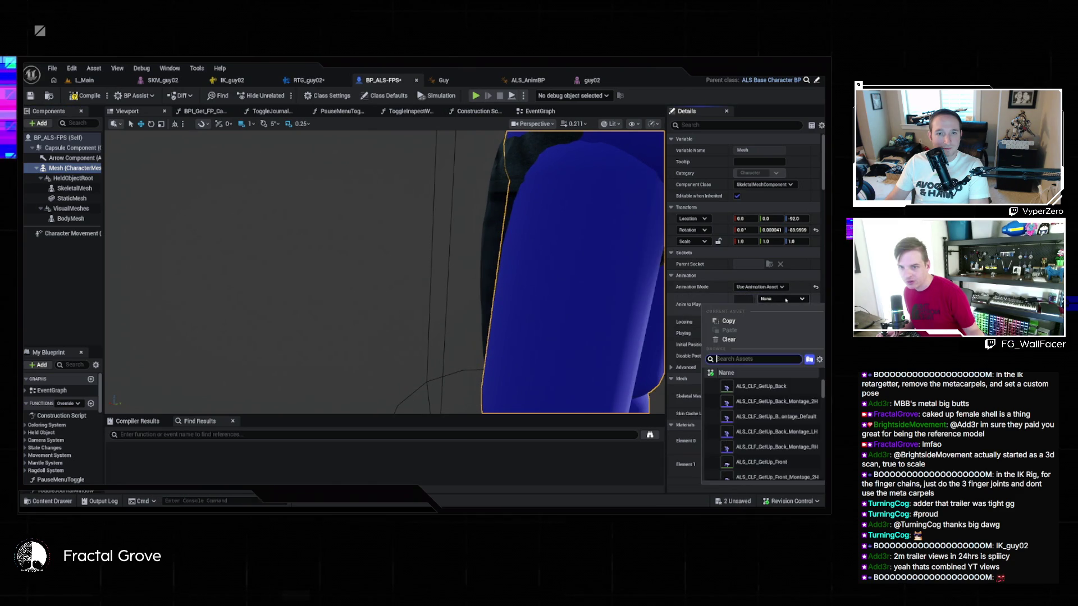
scroll(790, 410, "down", 3)
left_click_drag(822, 400, 823, 471)
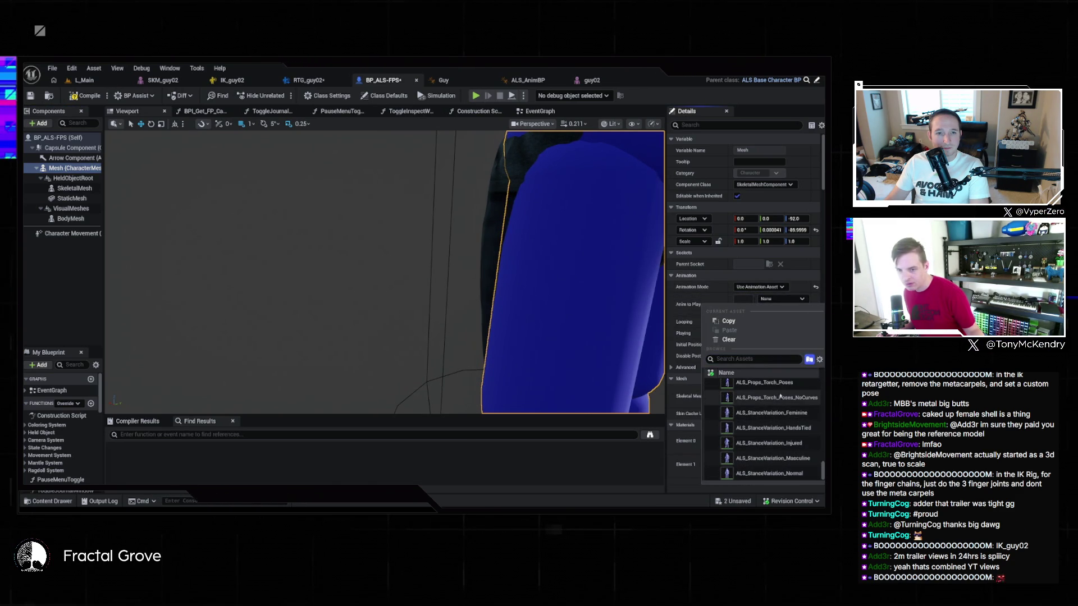
scroll(803, 453, "up", 5)
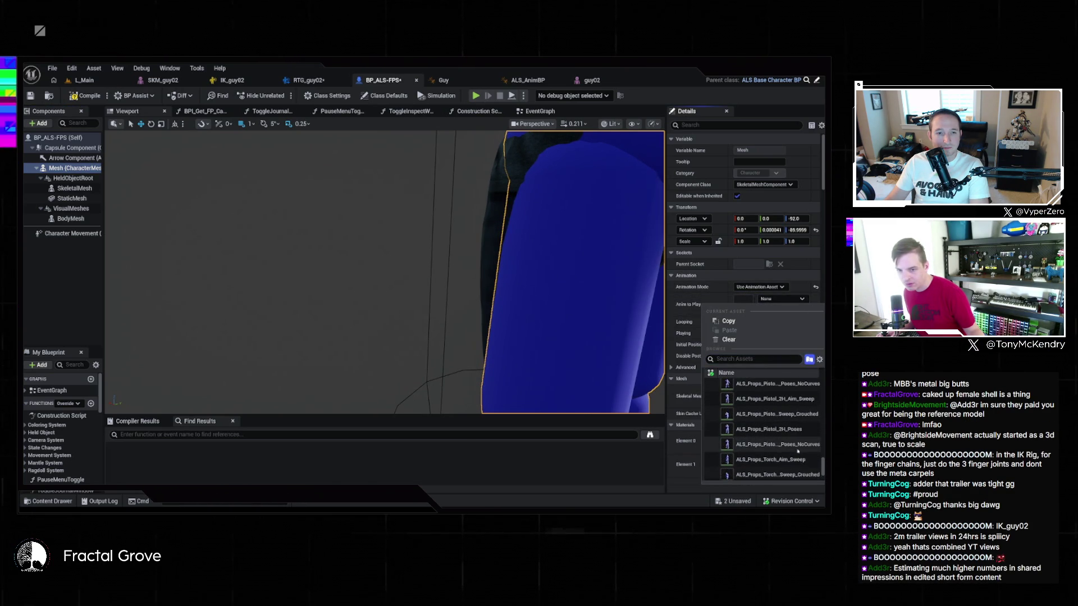
scroll(798, 451, "up", 3)
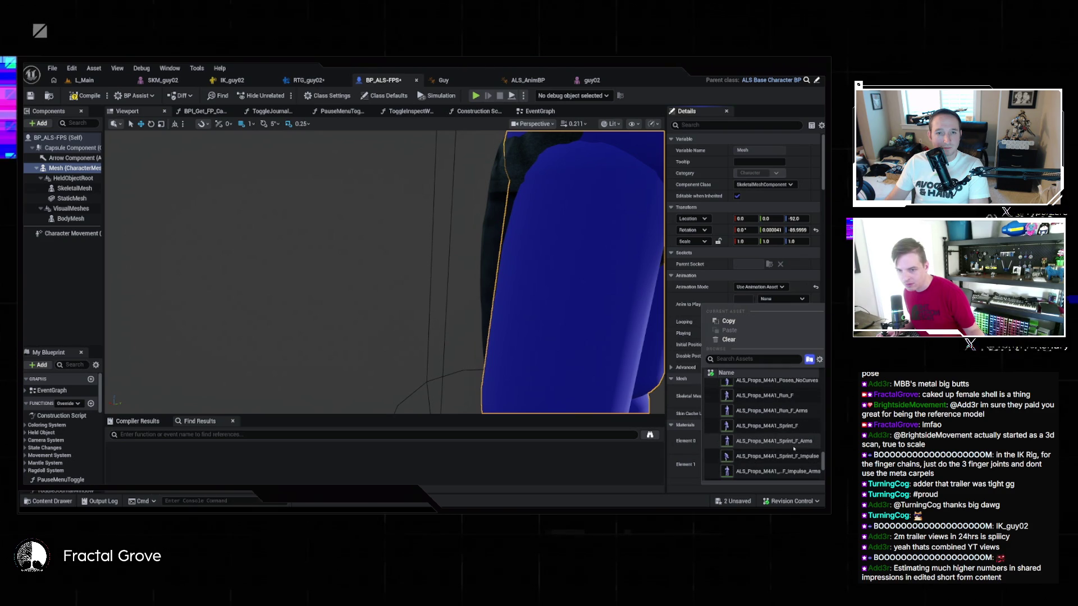
scroll(796, 451, "up", 3)
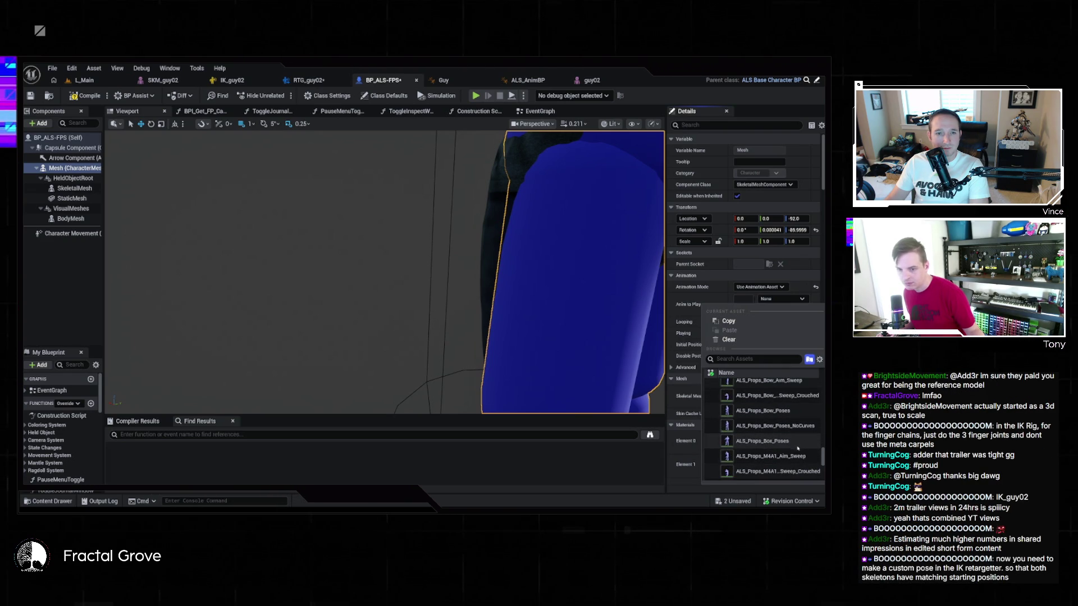
key("Escape")
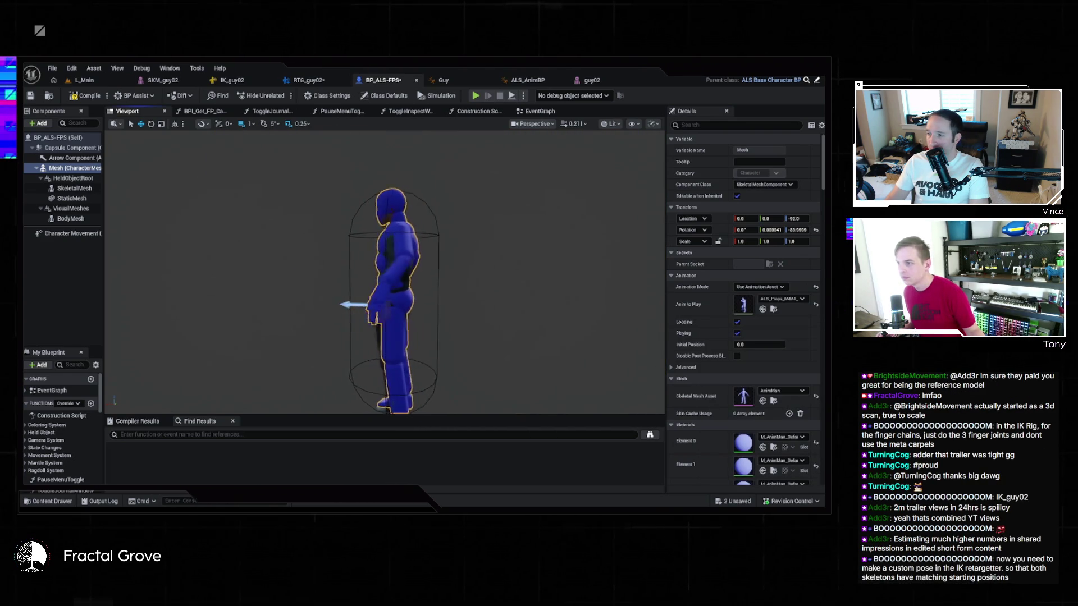
Frame the character, revert the Mesh to Use Animation Blueprint, and return to RTG_guy02
key("f")
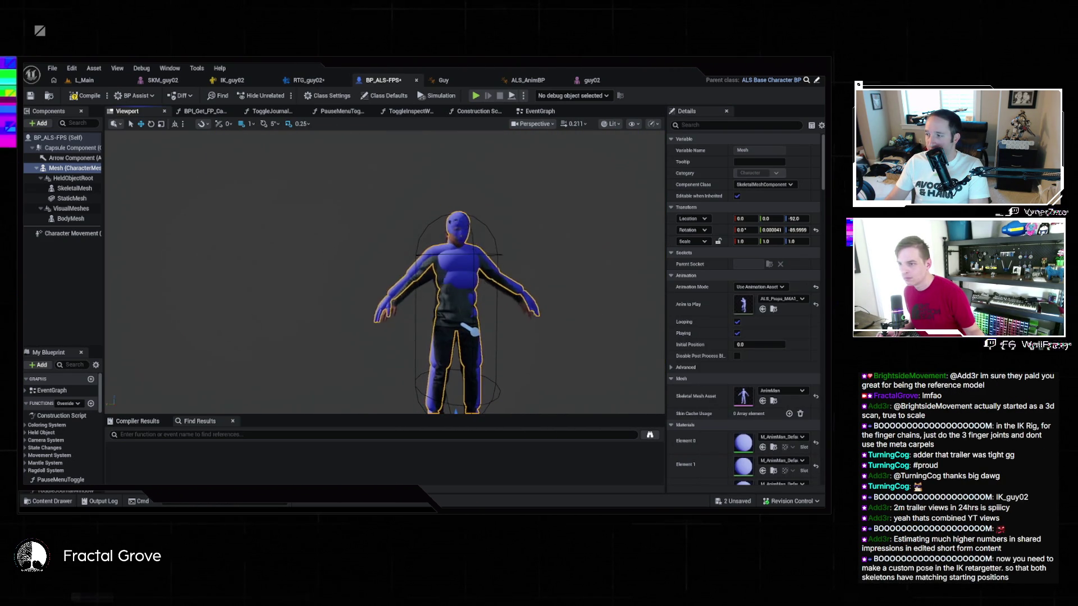
left_click_drag(388, 269, 467, 268)
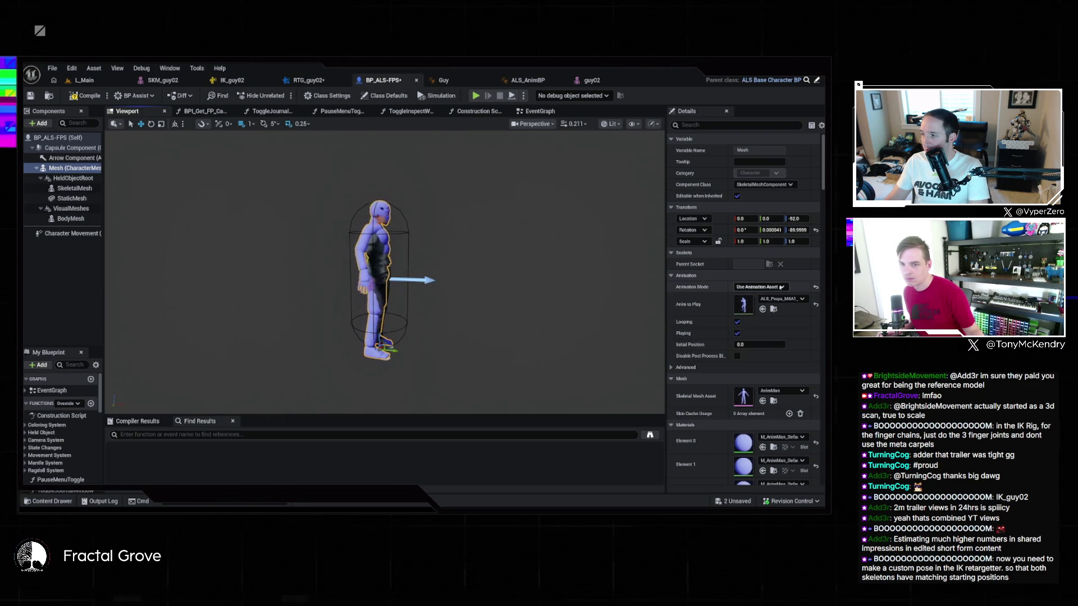
left_click(755, 295)
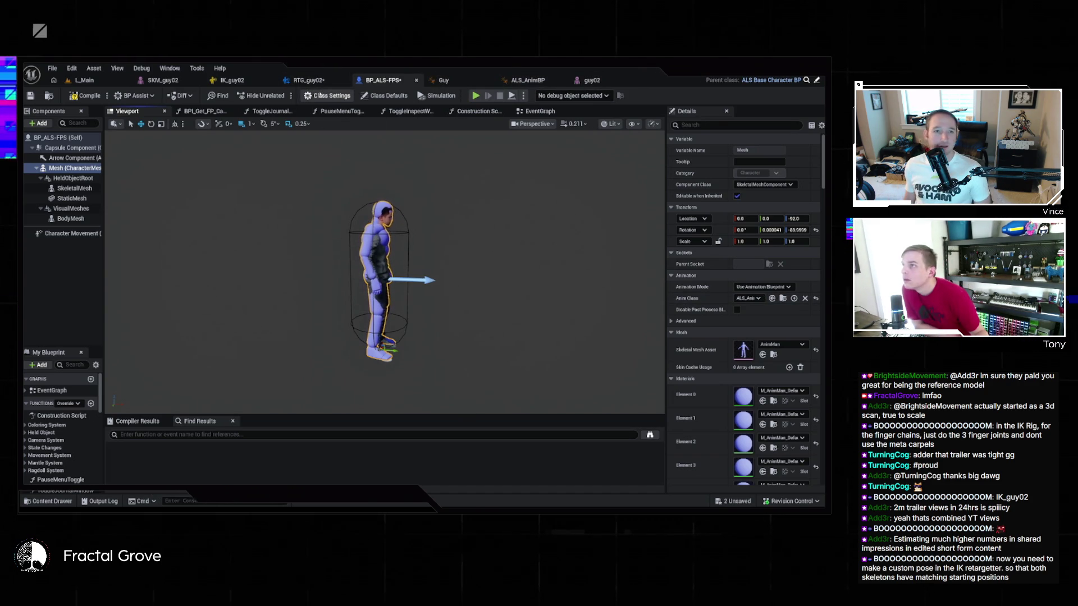
left_click(319, 82)
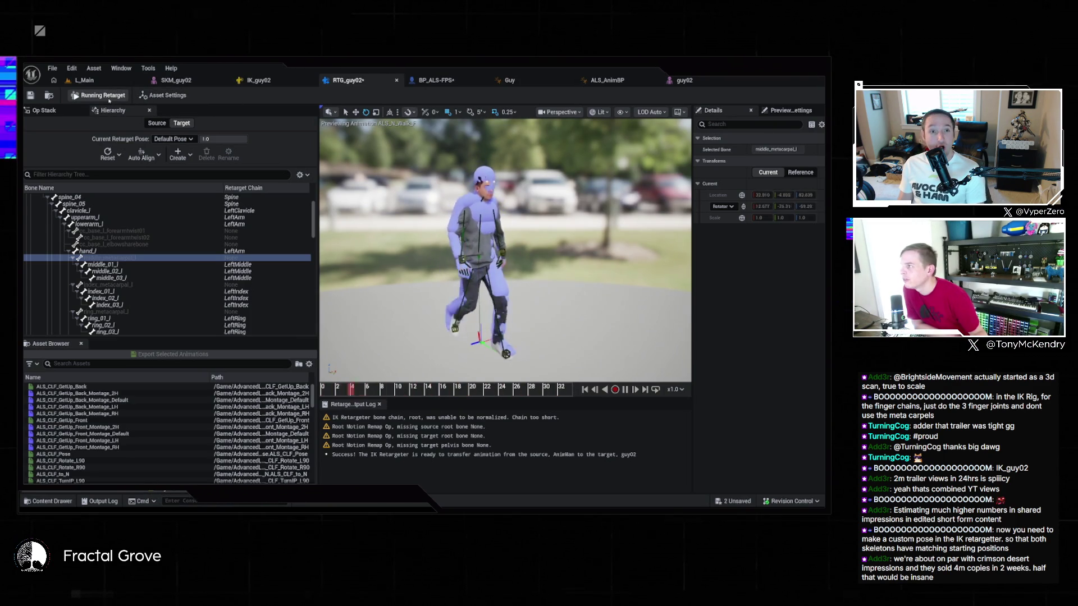
Switch RTG_guy02 to Editing Retarget Pose and zoom in on guy02's left hand
left_click(109, 97)
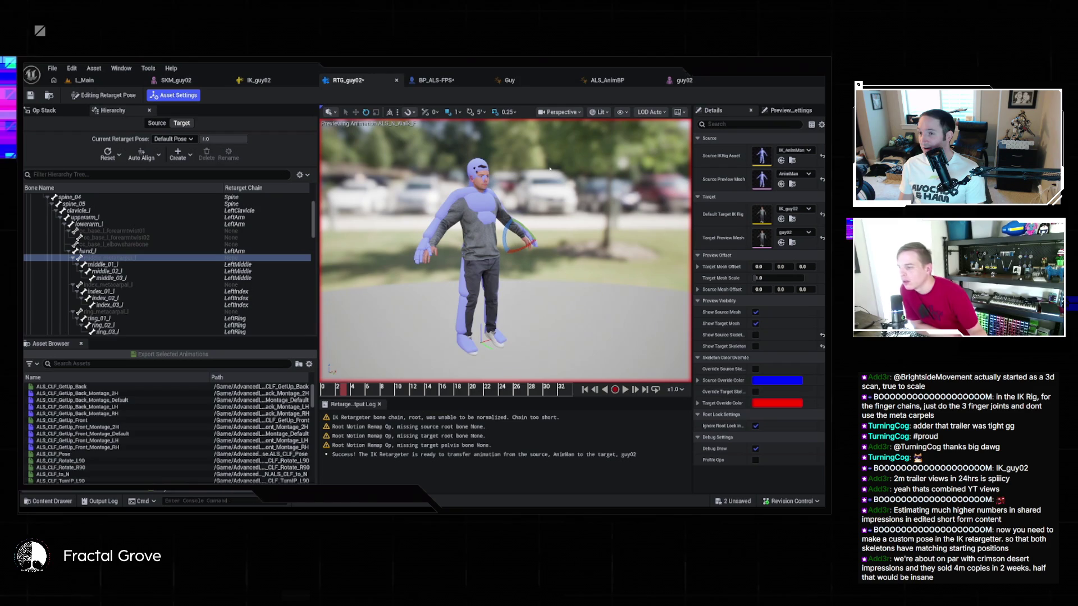
scroll(558, 151, "up", 5)
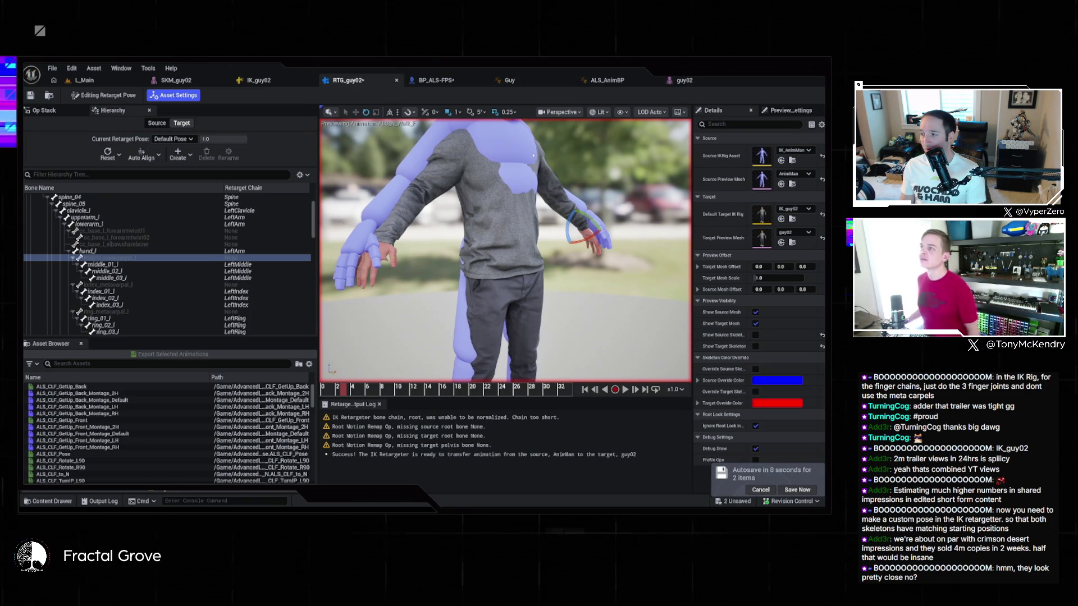
key("f")
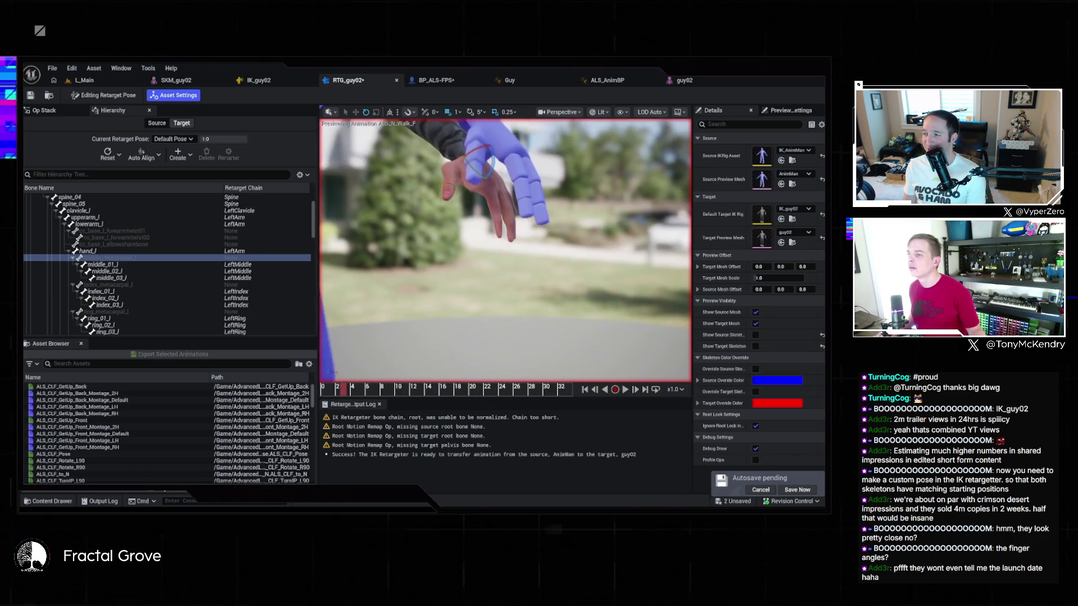
Select the BP_ALS-FPS Mesh component and search its Details for 'visible' to hide it
left_click(84, 80)
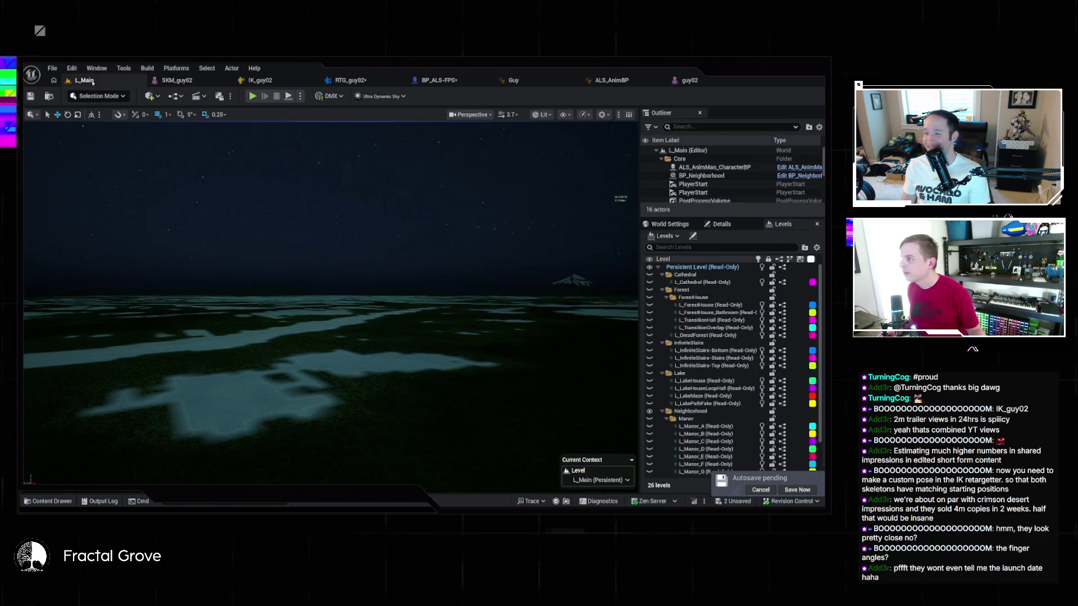
left_click(439, 81)
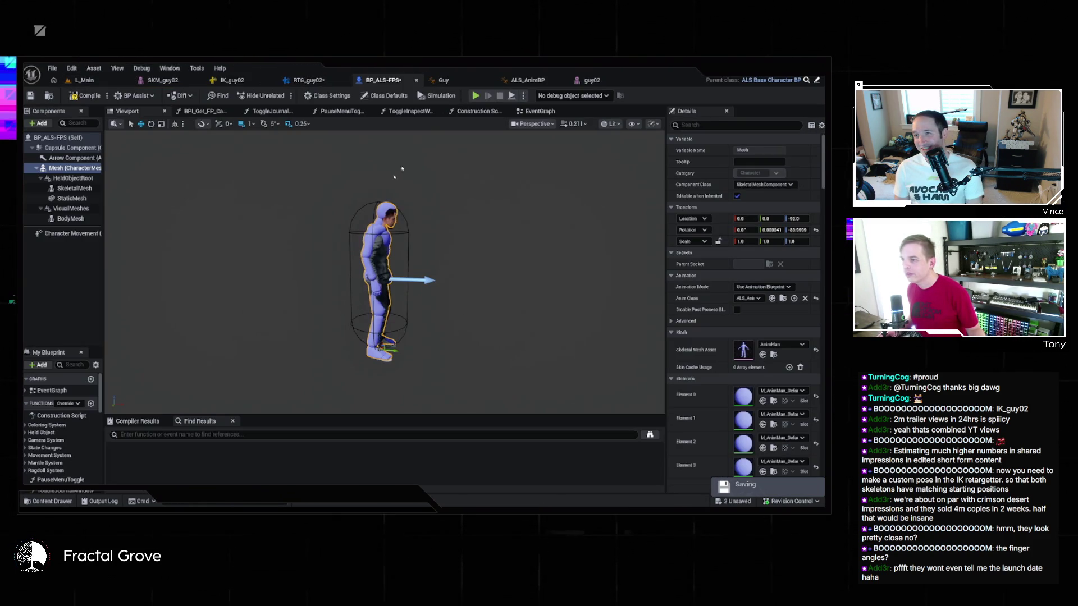
left_click(67, 170)
left_click(735, 124)
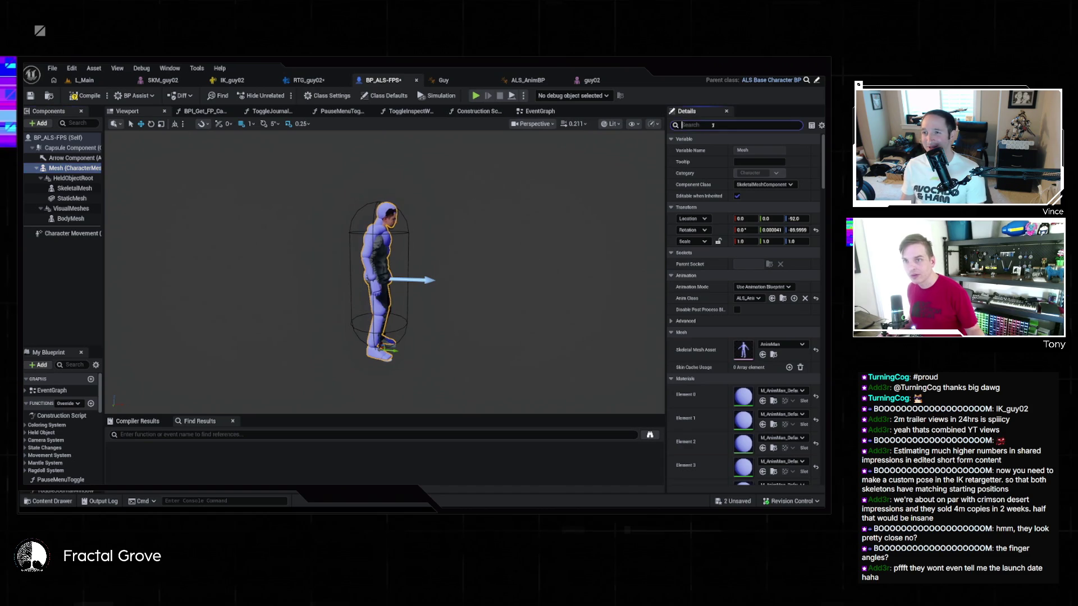
type("visible")
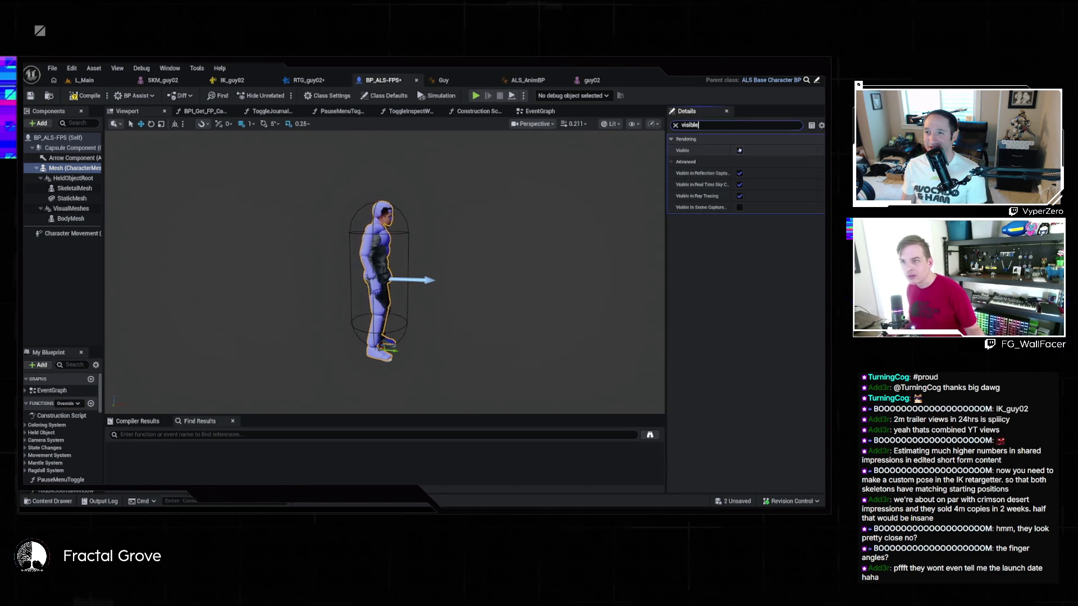
type("f")
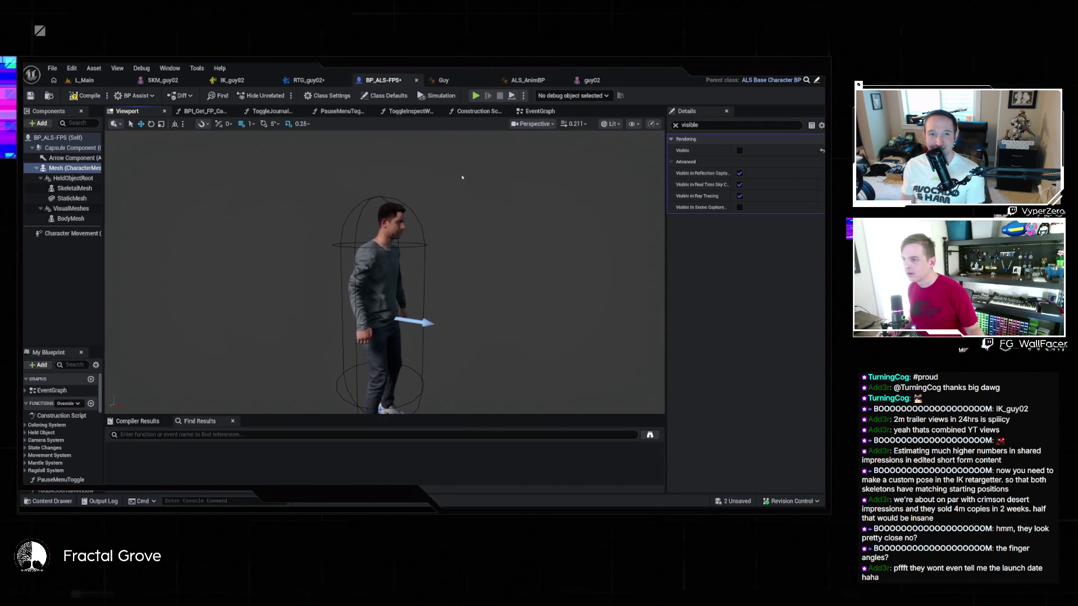
Compile and save BP_ALS-FPS, then play the L_Main level
left_click(84, 96)
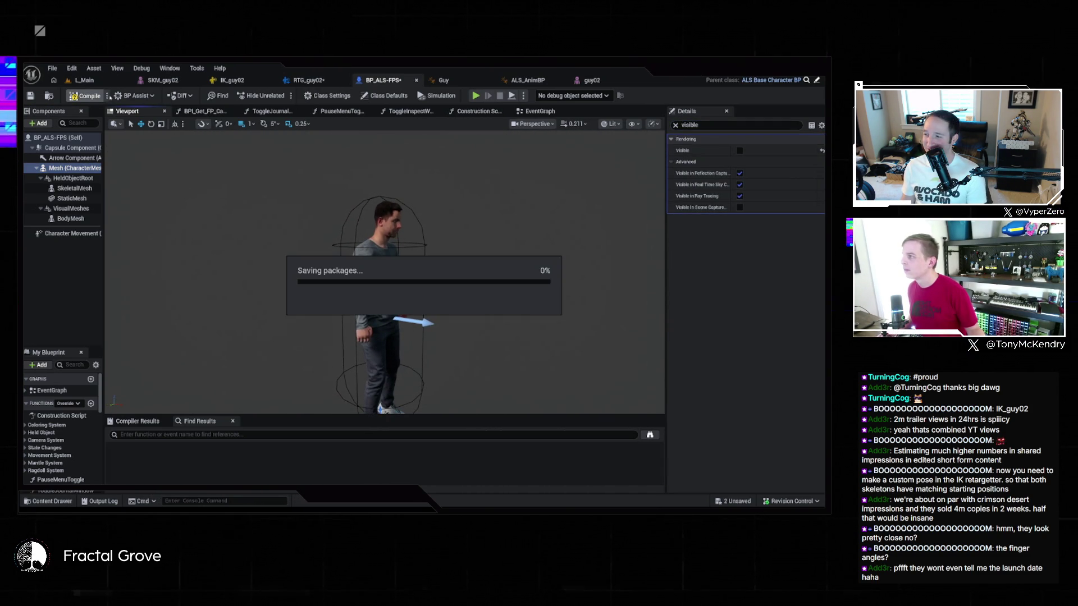
left_click(84, 81)
left_click(254, 98)
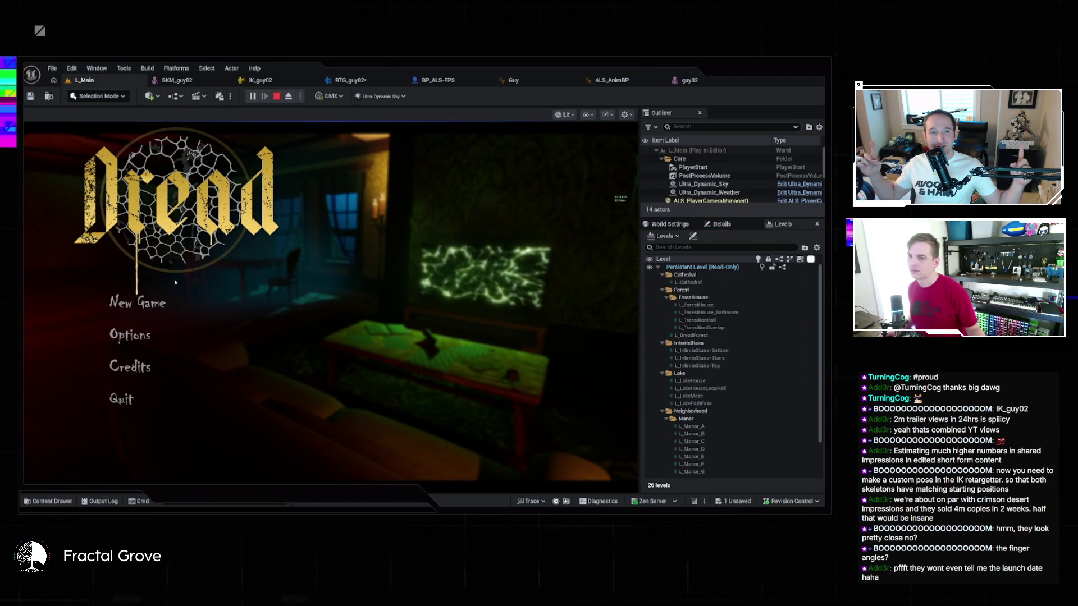
Stop the running level and inspect the BP_Neighborhood actor's properties
key("Escape")
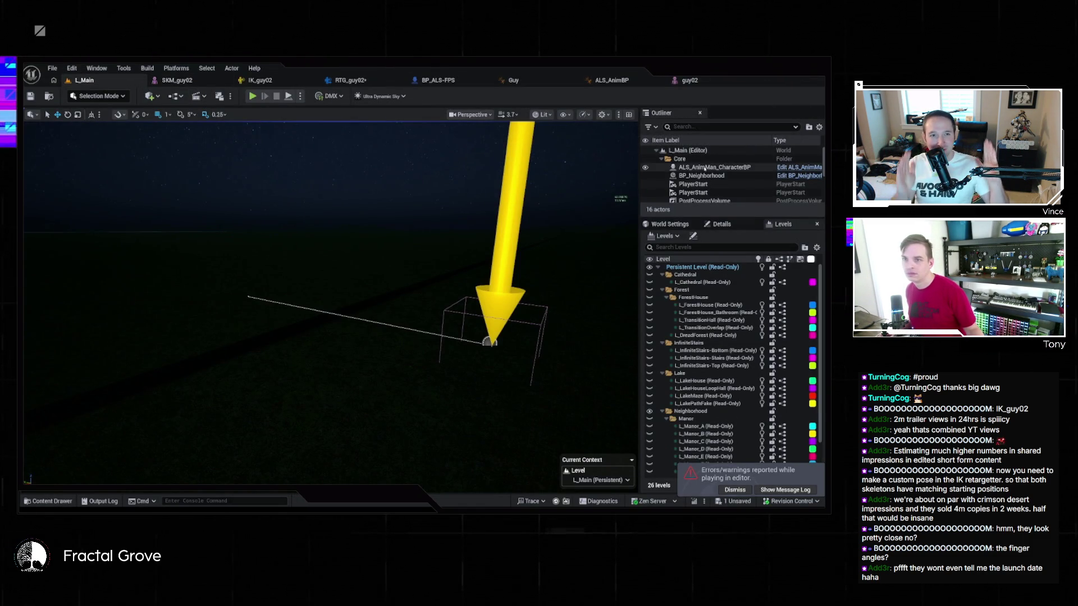
left_click(703, 175)
left_click(744, 225)
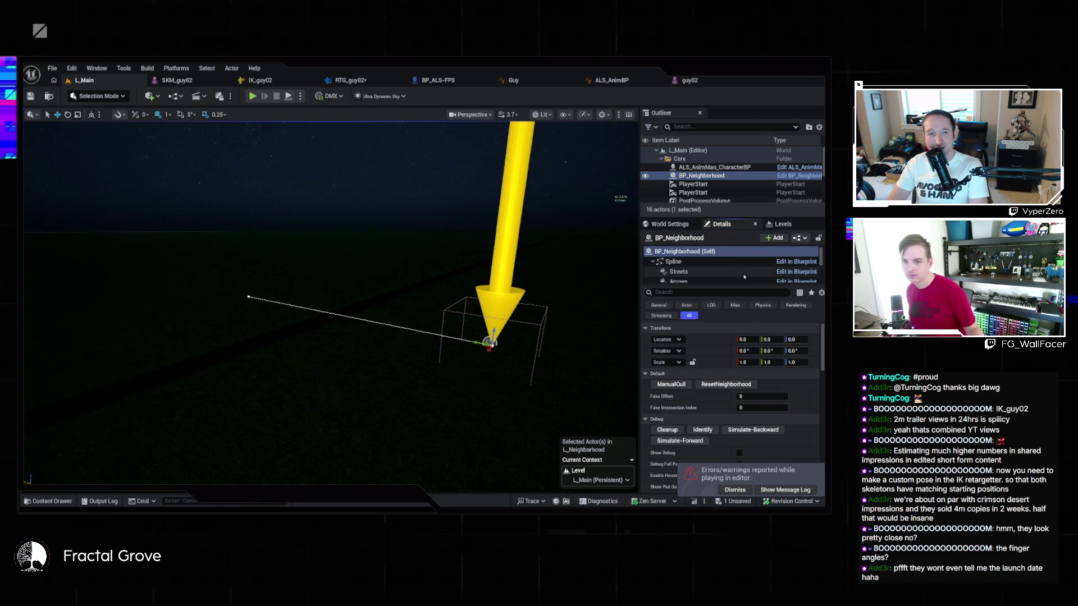
scroll(762, 394, "down", 10)
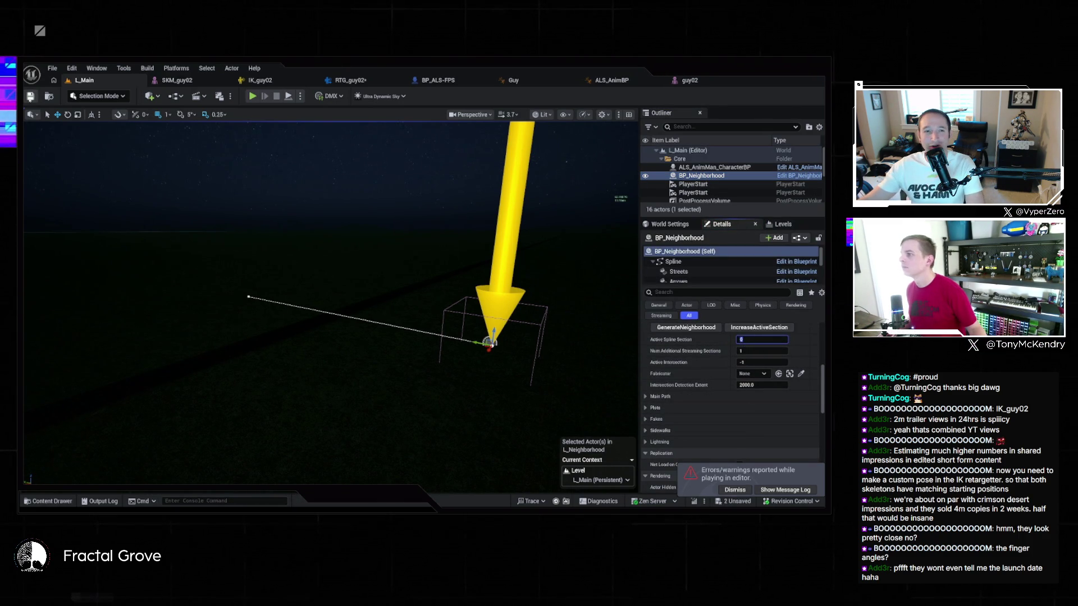
Play-test the level, moving sideways with D and toggling the first-person debug view, then stop
left_click(252, 96)
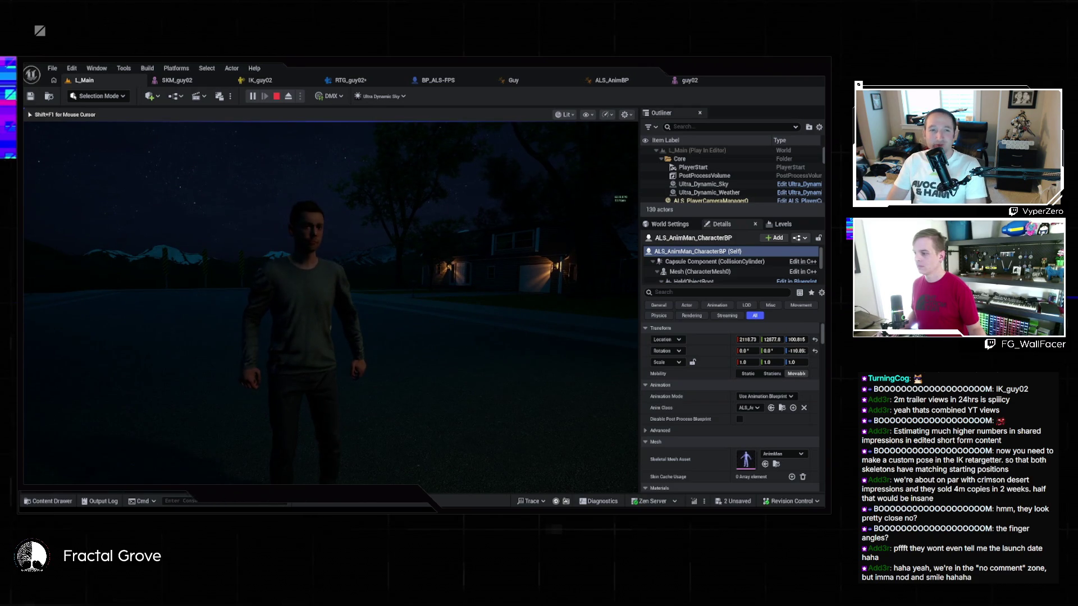
key("d")
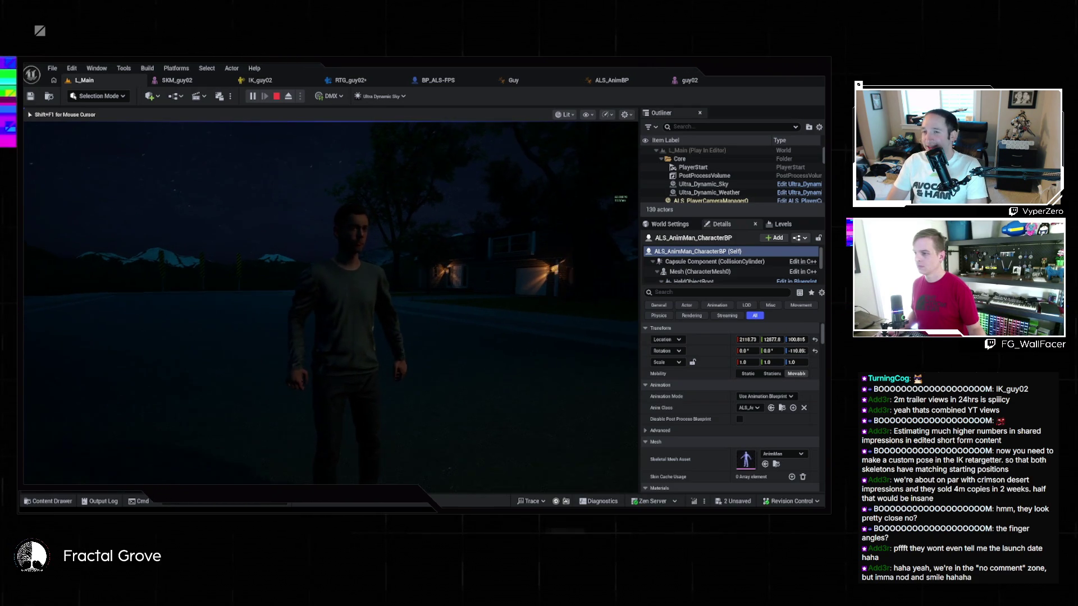
key("Tab")
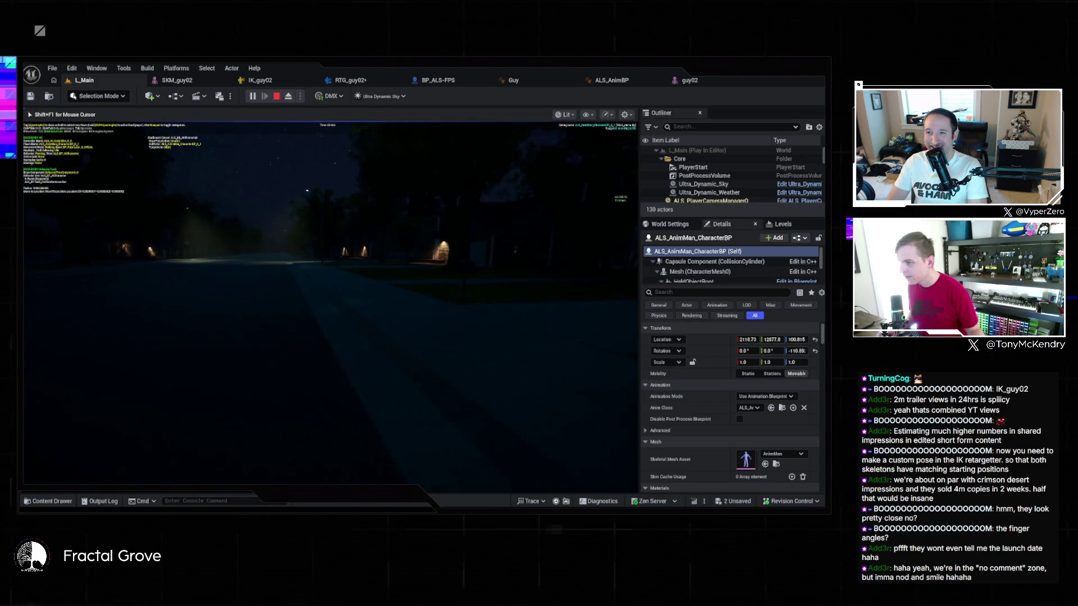
key("Escape")
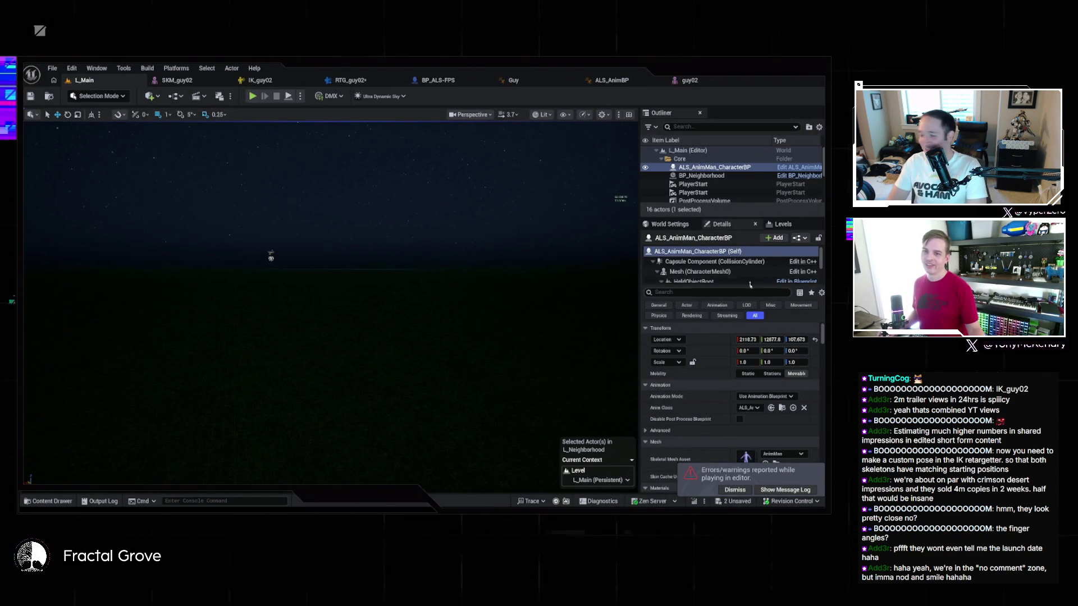
Open the BP_DEBUGGameMode blueprint from World Settings' GameMode Override browse button
left_click(783, 225)
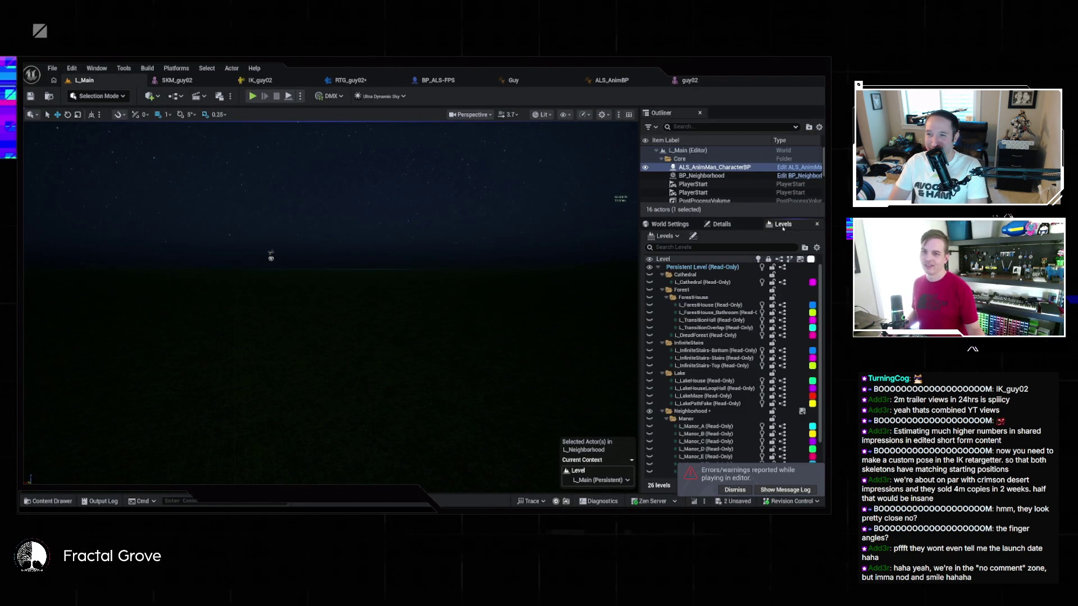
left_click(670, 224)
left_click(802, 263)
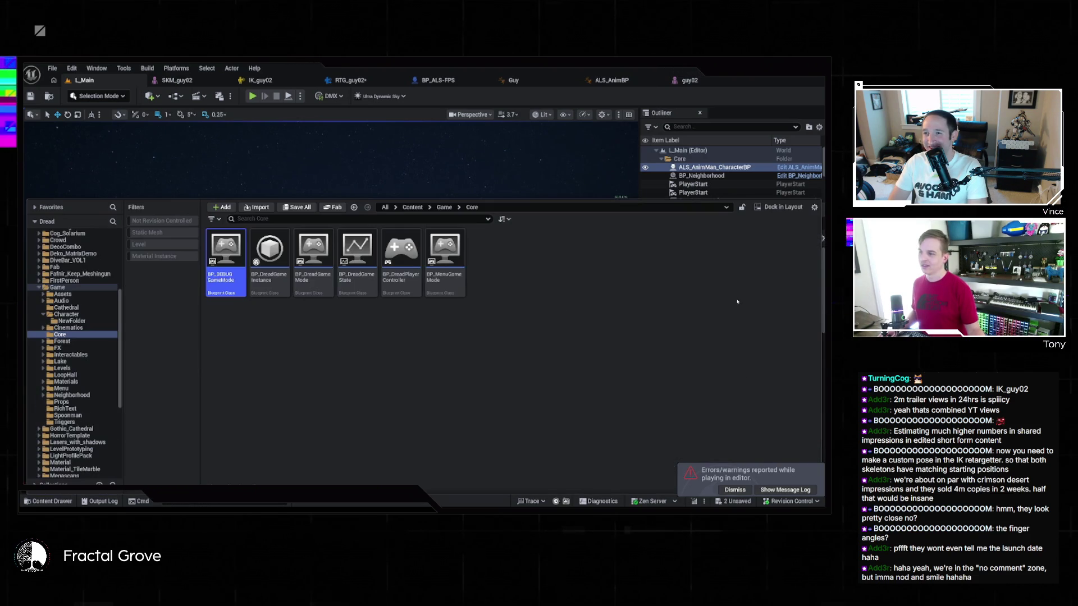
key("Return")
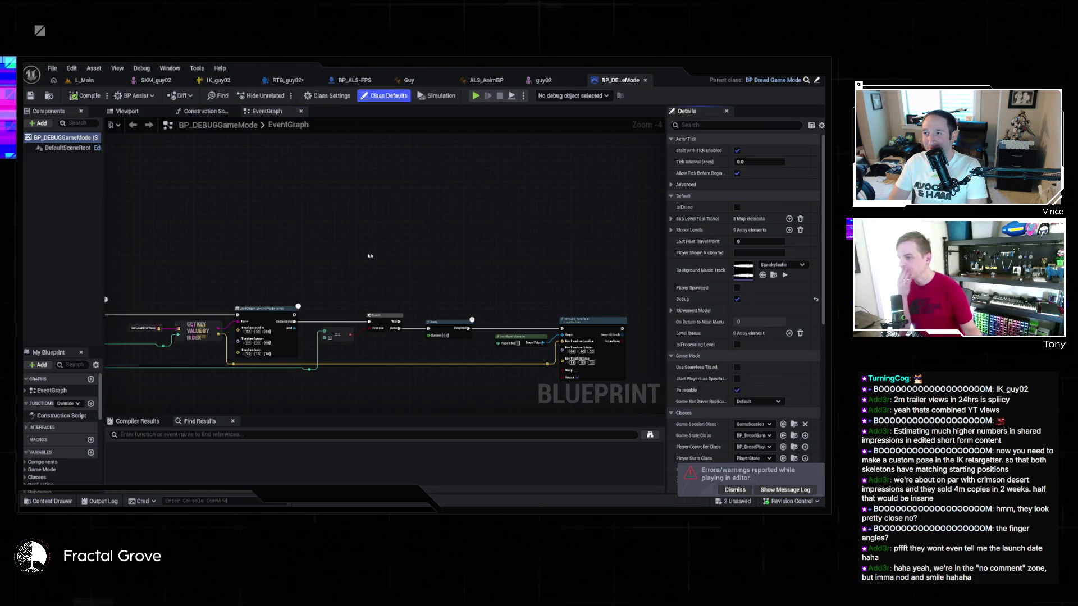
Look over the BP_DEBUGGameMode EventGraph nodes, then return to the L_Main level tab
left_click_drag(291, 256, 411, 161)
scroll(422, 245, "down", 2)
scroll(182, 315, "up", 3)
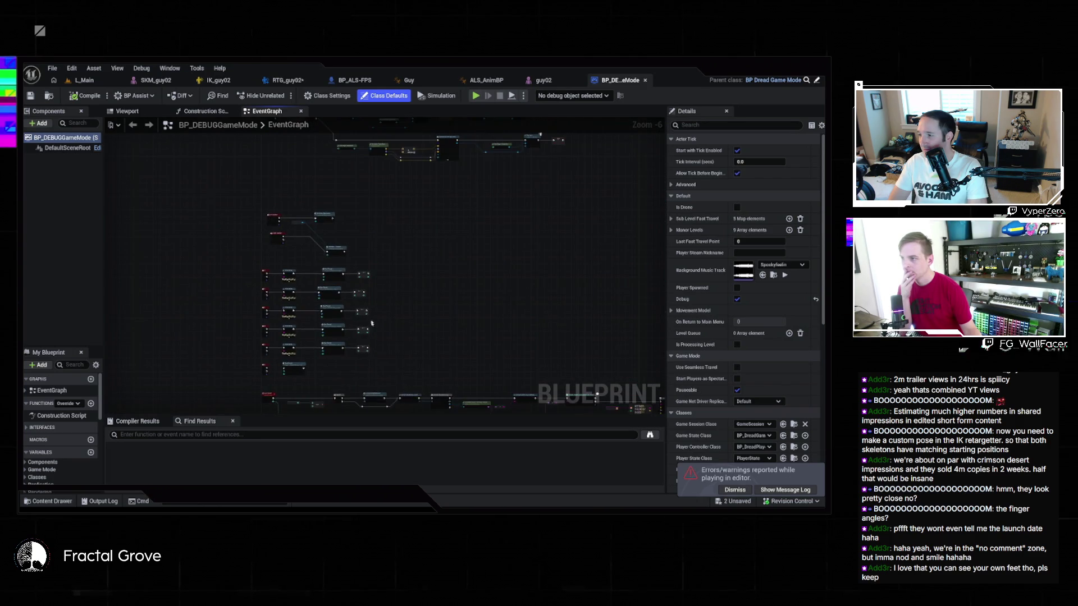
left_click_drag(182, 316, 158, 314)
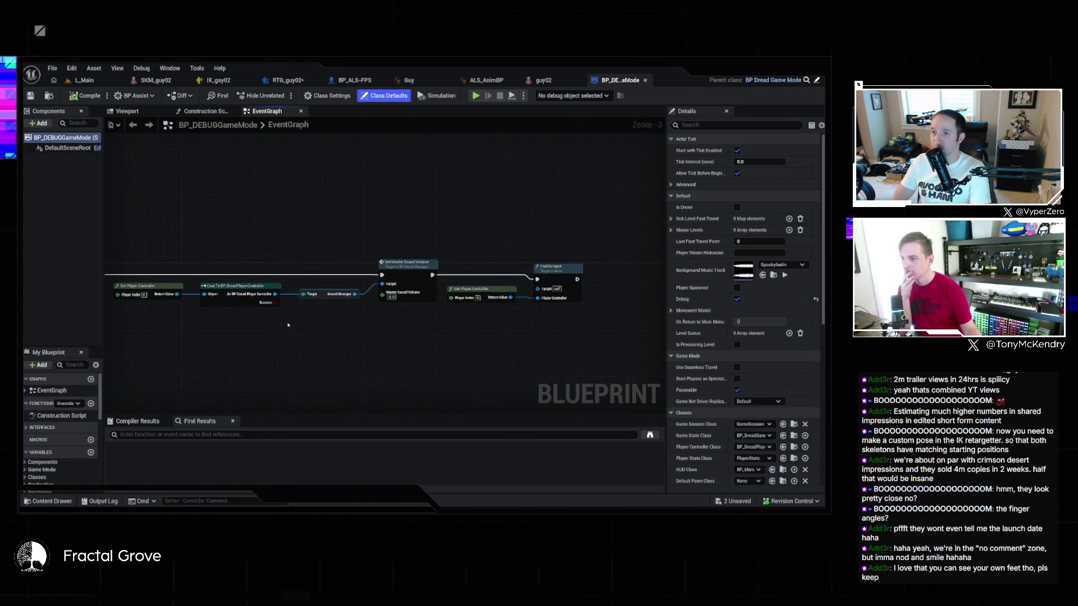
scroll(364, 225, "down", 2)
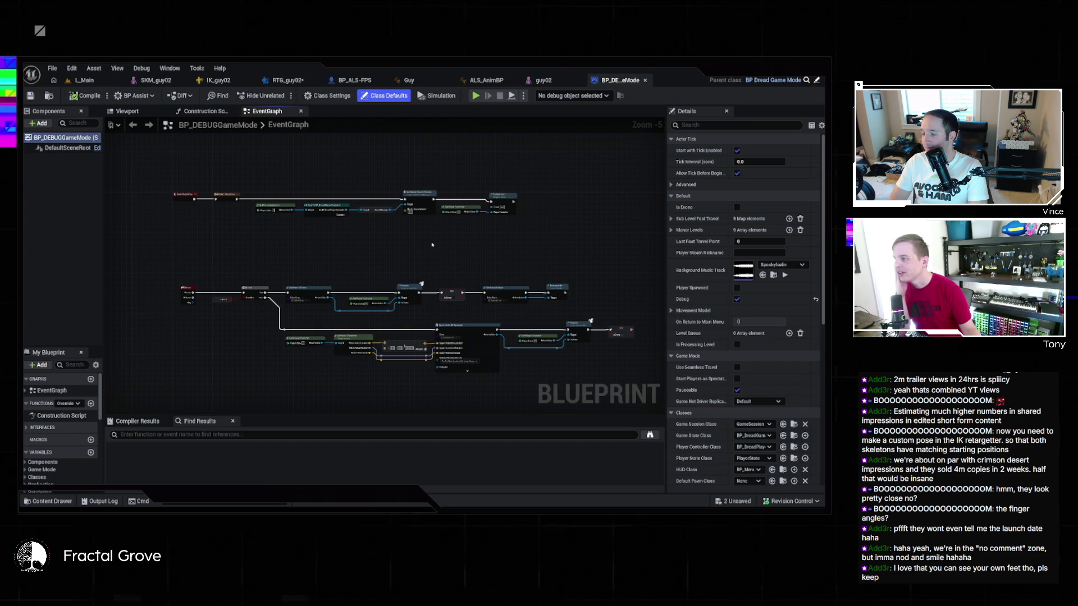
scroll(622, 222, "up", 4)
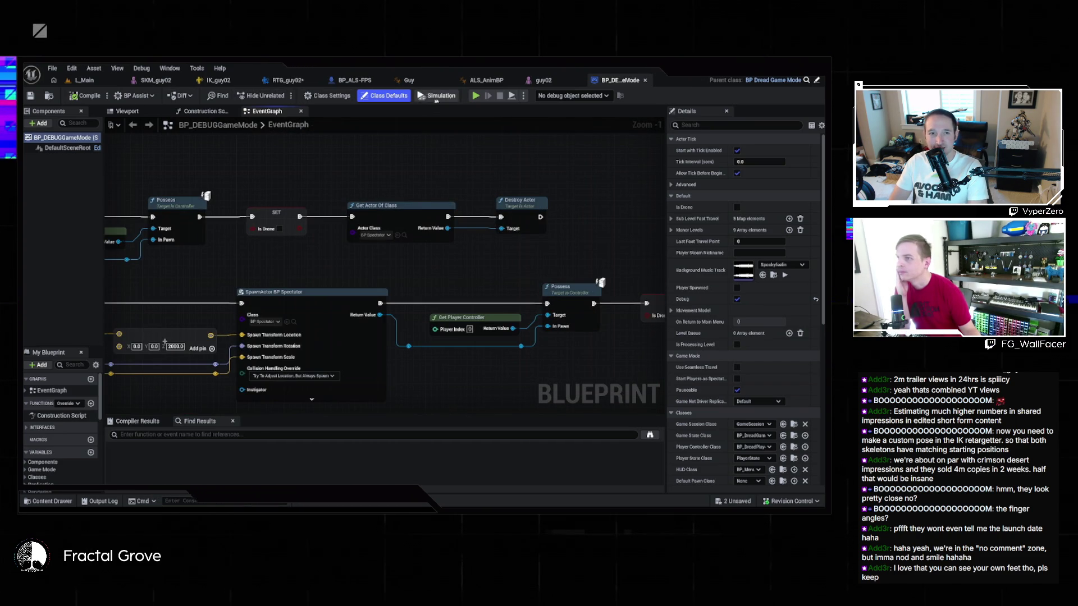
left_click(84, 80)
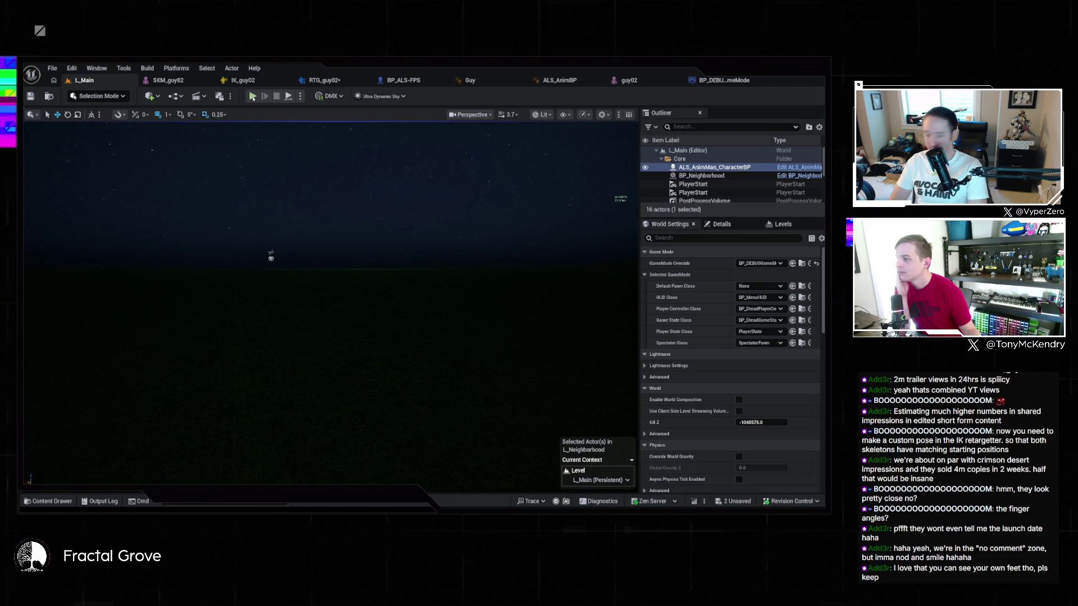
Play-test L_Main with the debug game mode, starting a New Game from the Dread menu, then stop
left_click(252, 96)
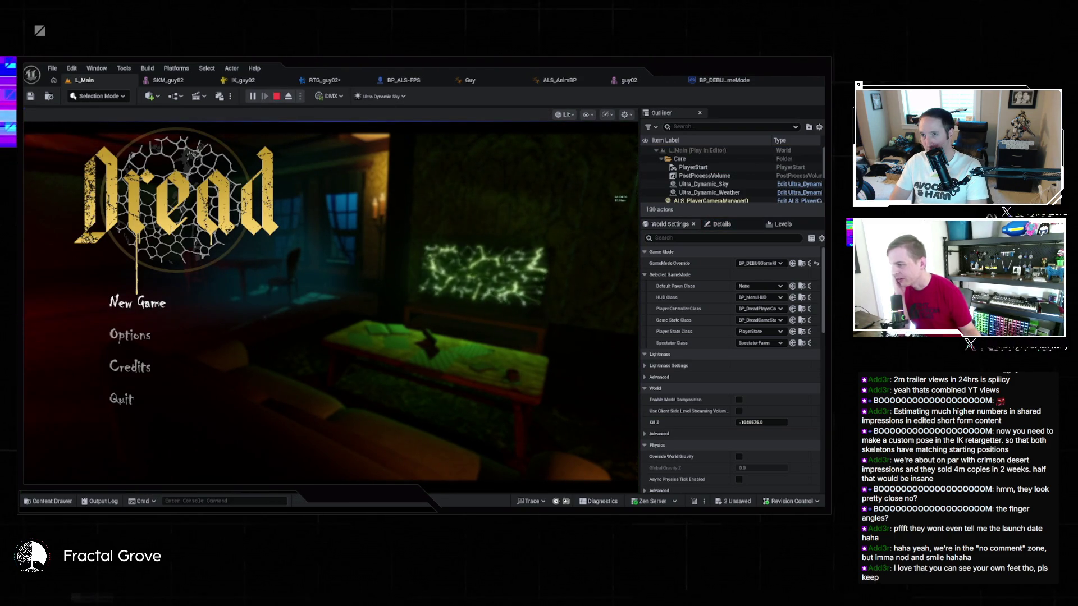
left_click(137, 303)
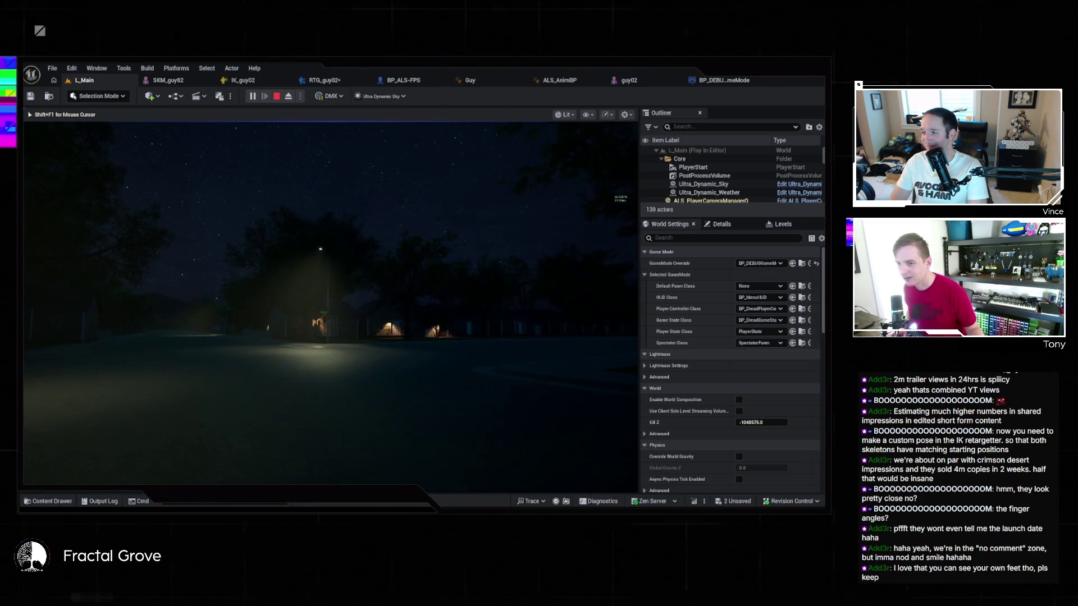
key("Escape")
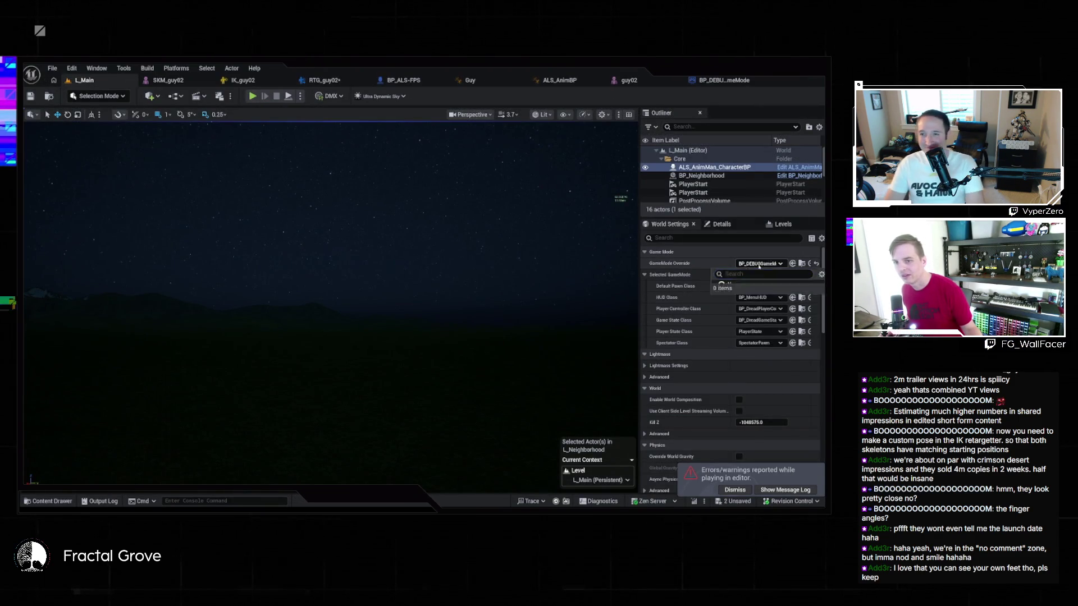
Switch the GameMode Override to BP_DreadGameMode and start a play test with Alt+P
left_click(758, 263)
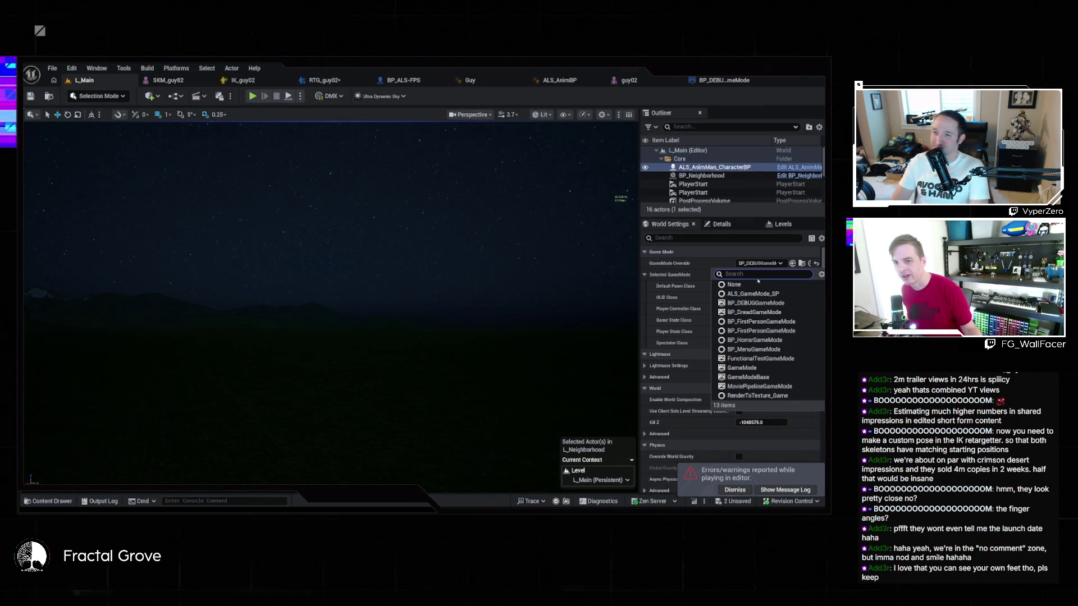
left_click(768, 312)
key("alt+p")
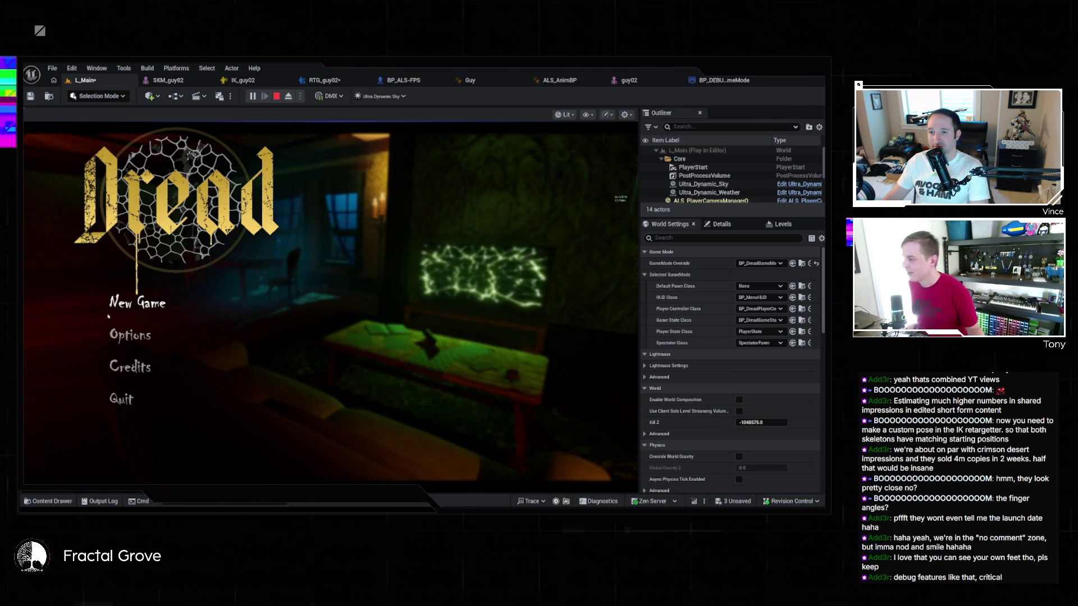
Start a New Game, look down at the body and around the street, then stop playing
left_click(147, 305)
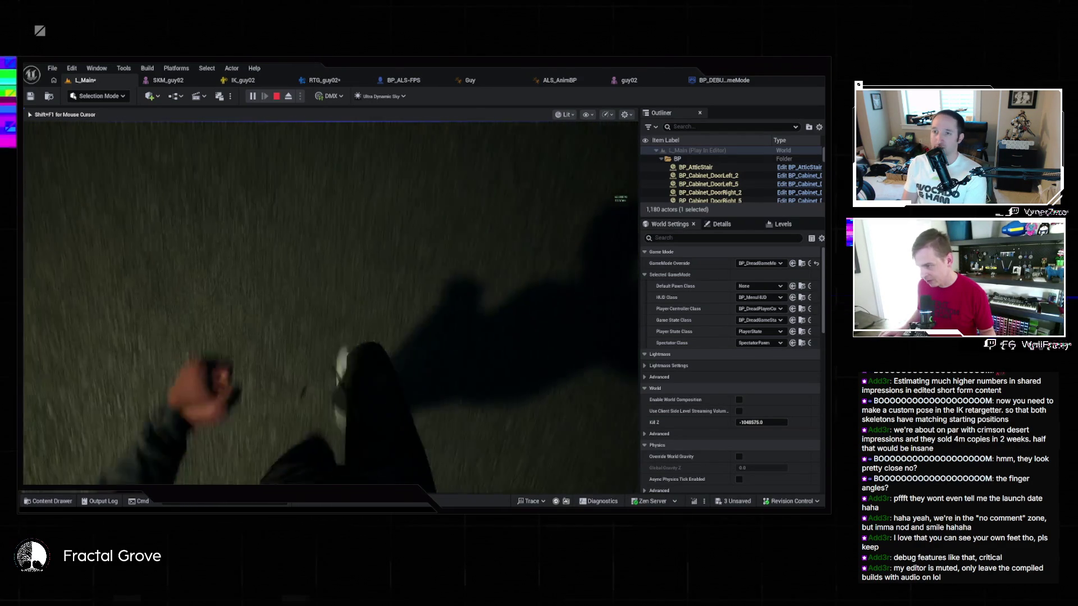
key("grave")
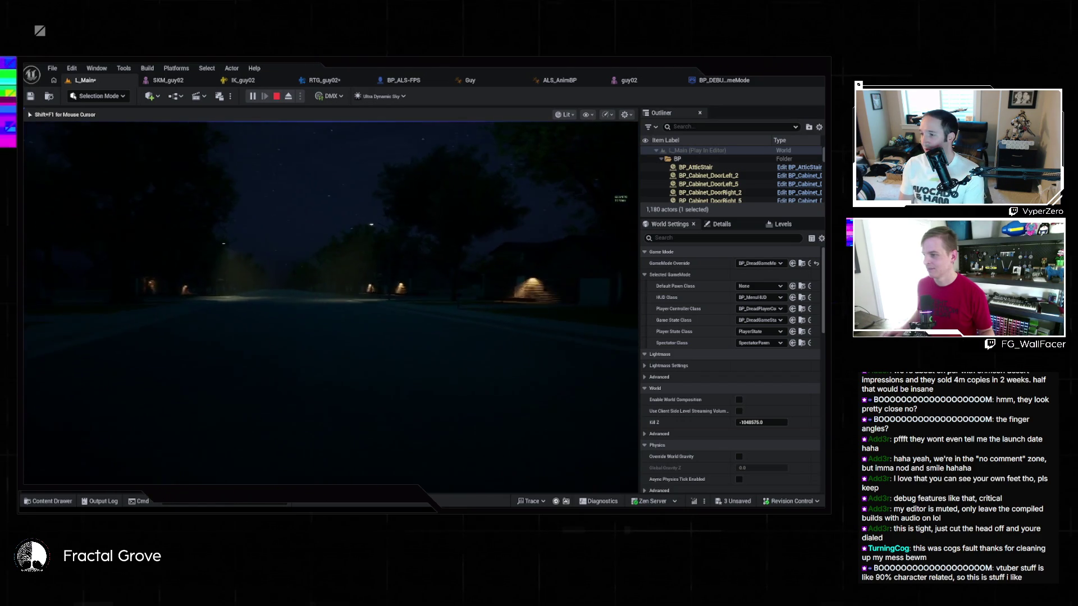
key("grave")
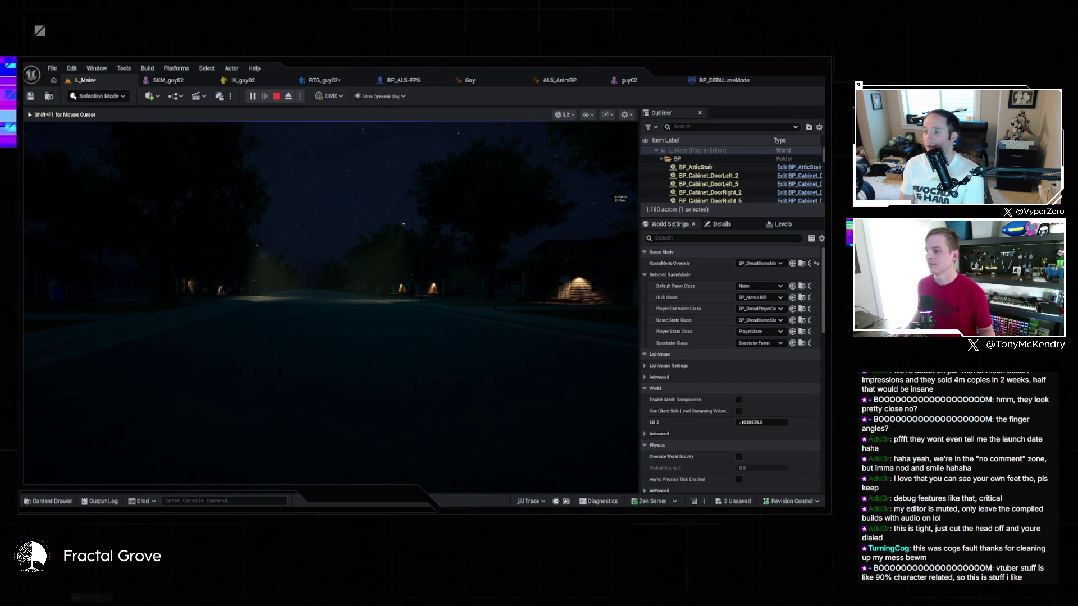
key("Escape")
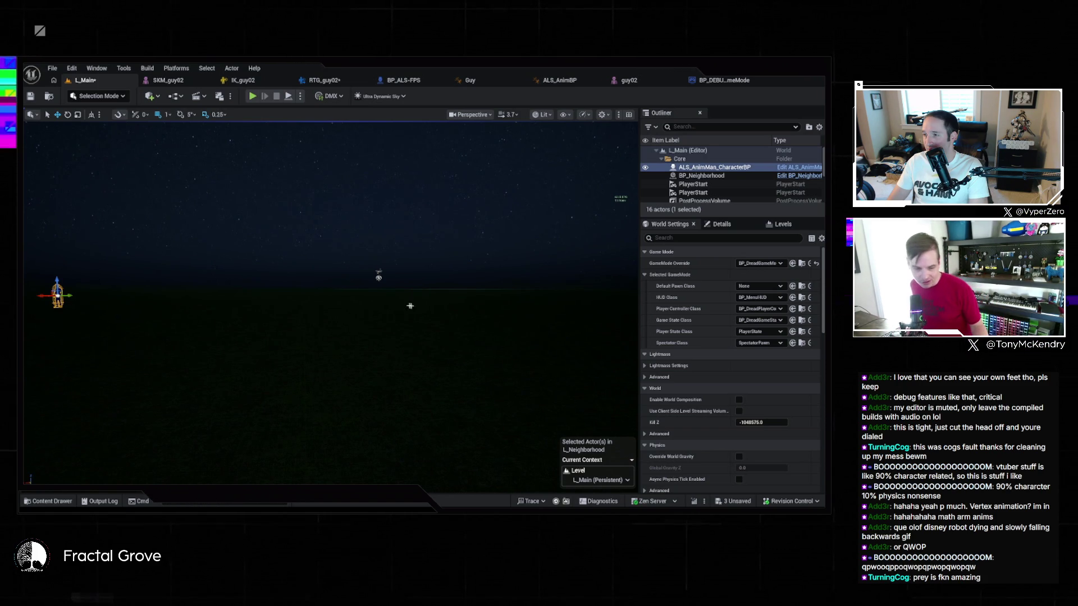
key("grave")
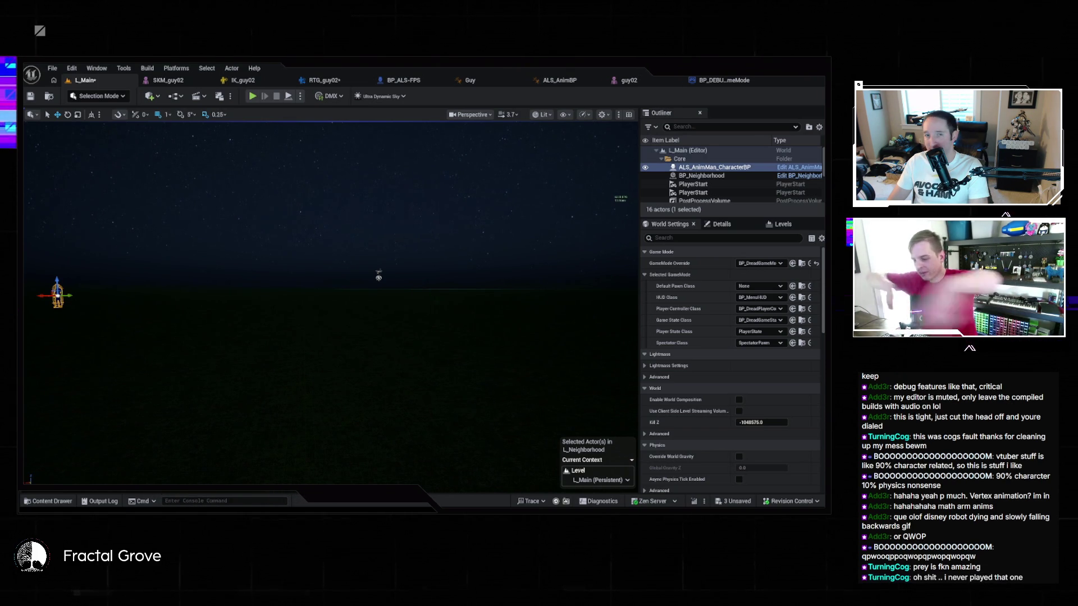
key("Escape")
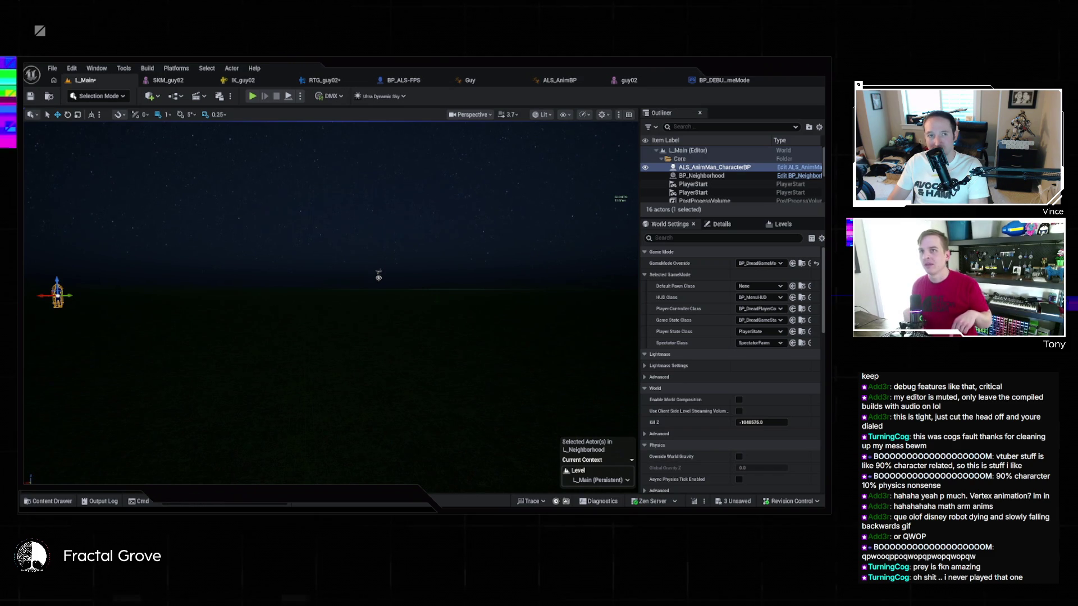
key("grave")
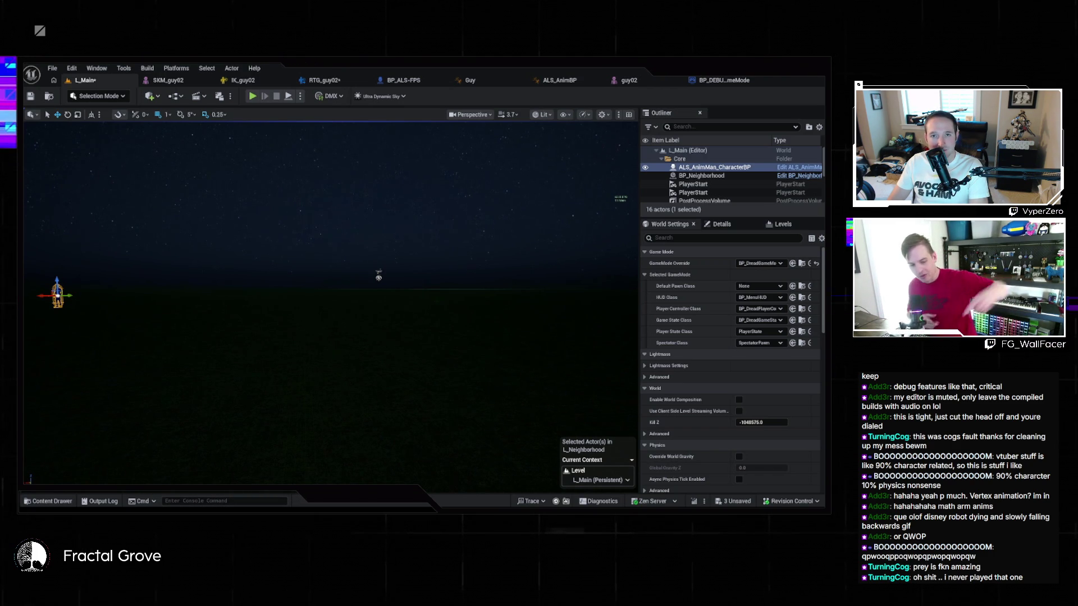
key("Escape")
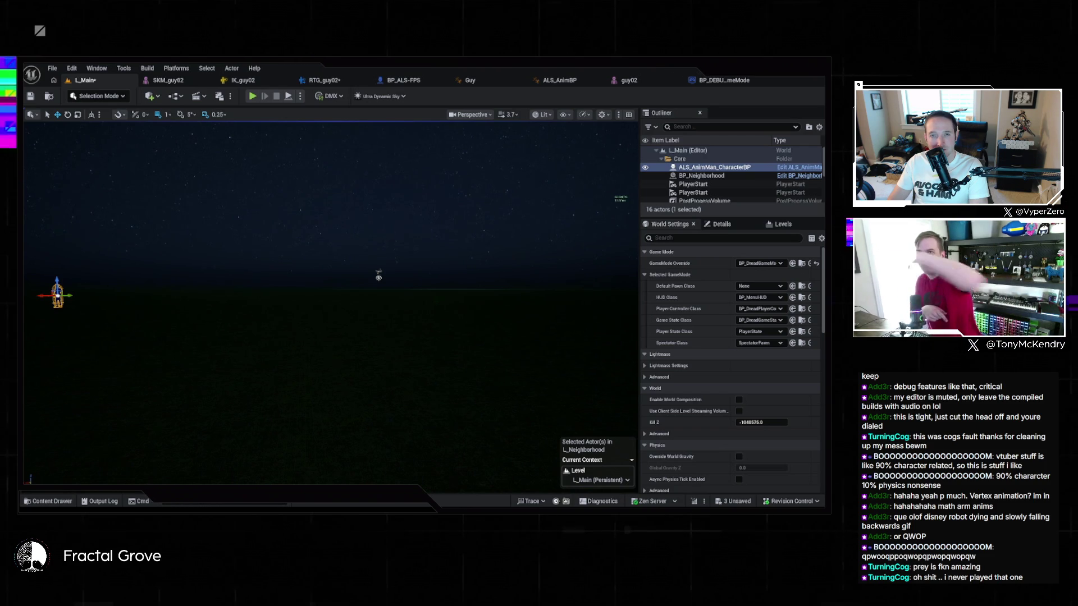
key("grave")
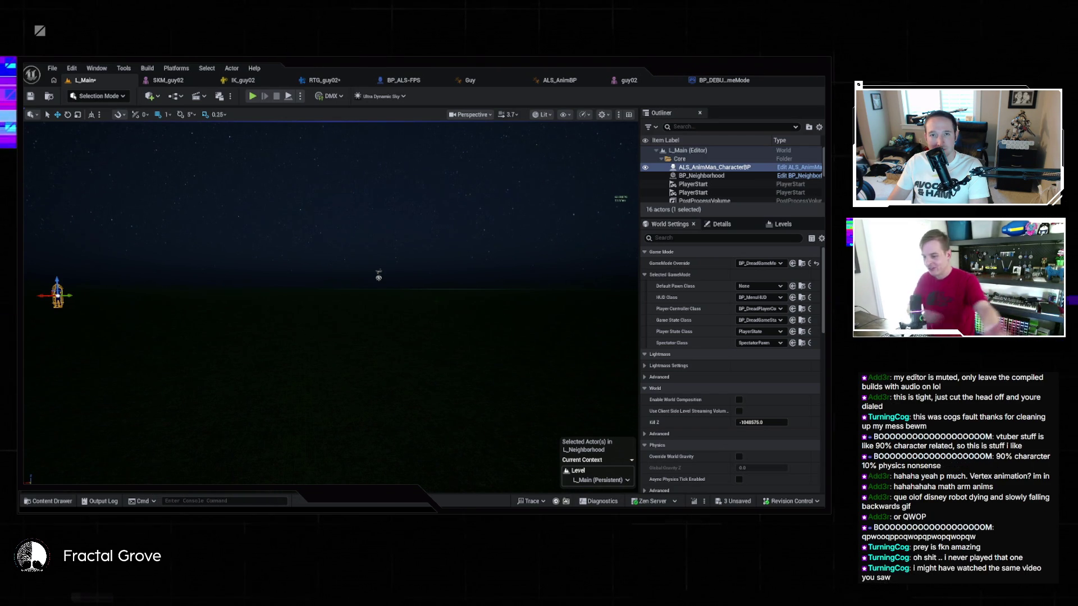
key("grave")
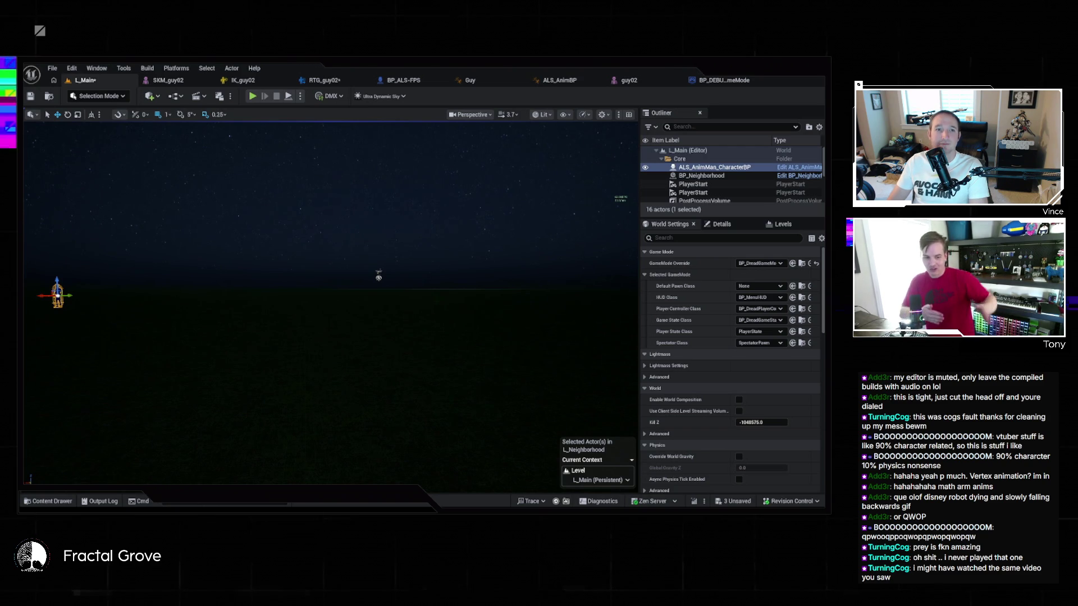
key("grave")
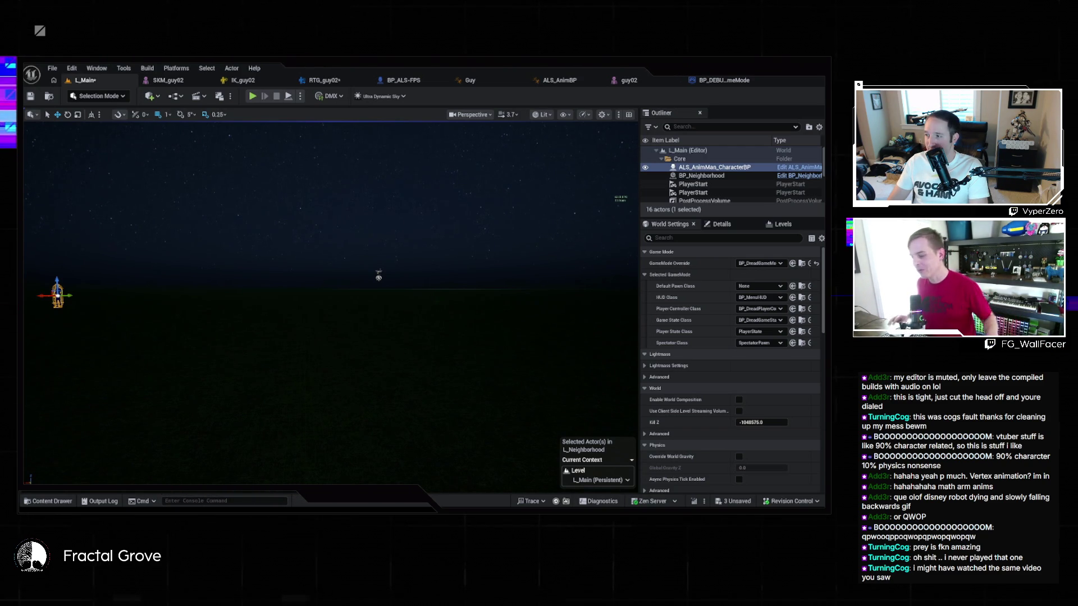
key("grave")
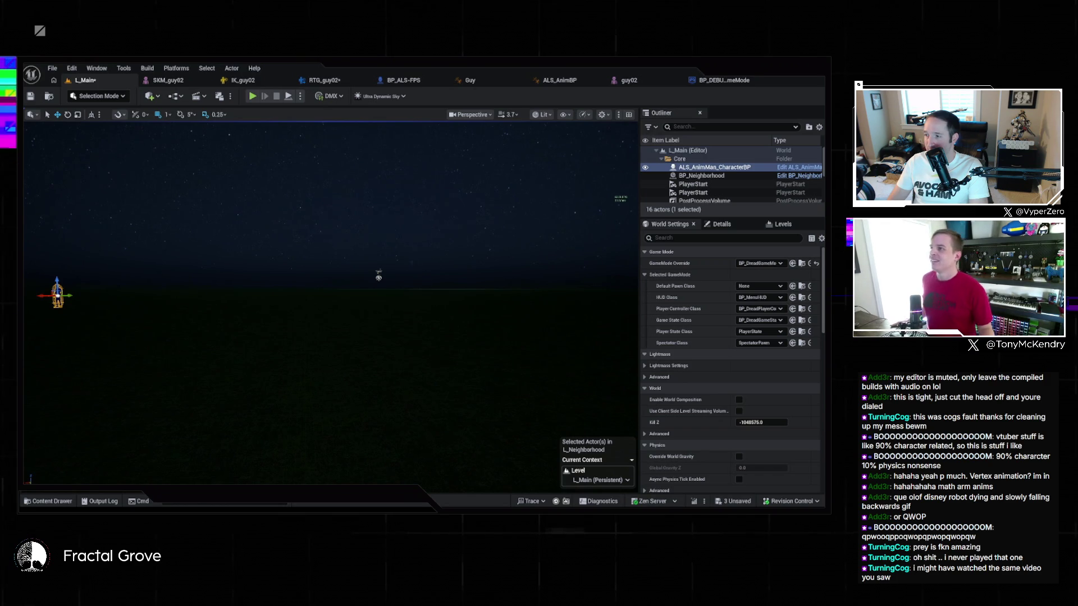
key("grave")
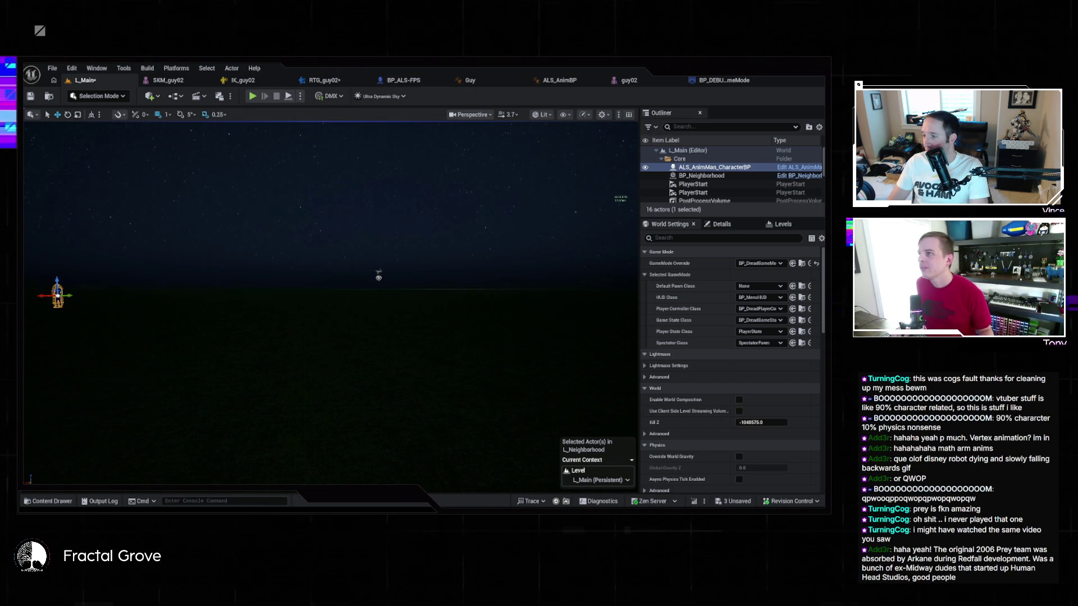
key("Escape")
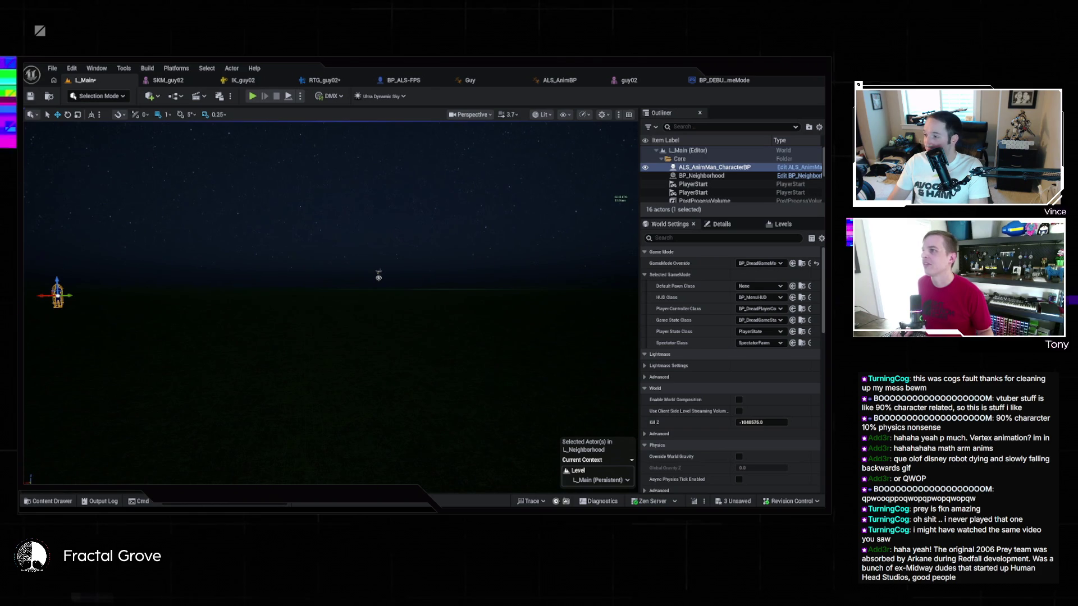
key("grave")
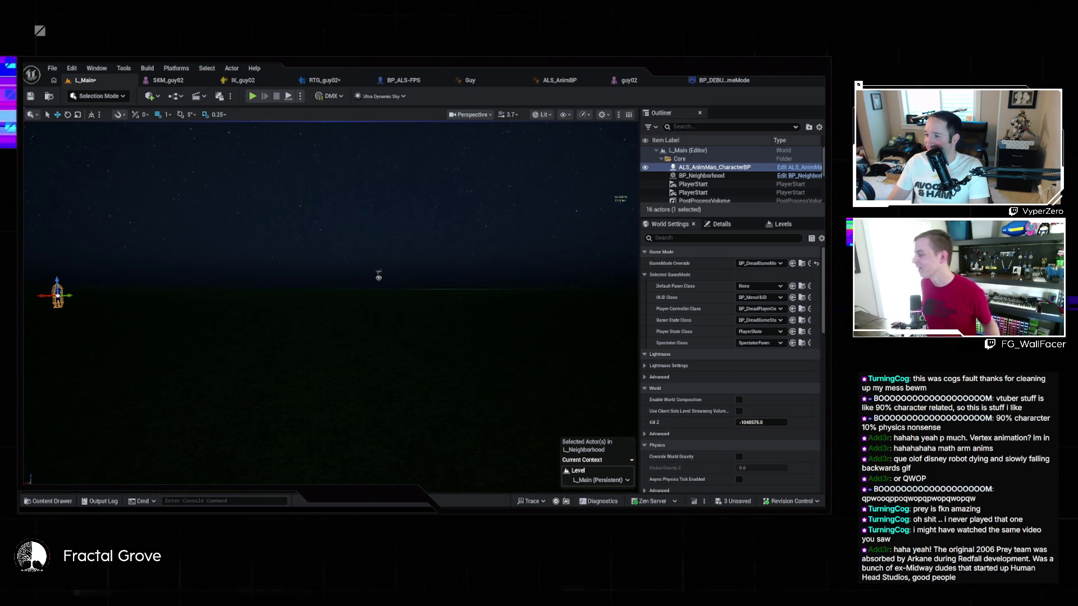
key("Escape")
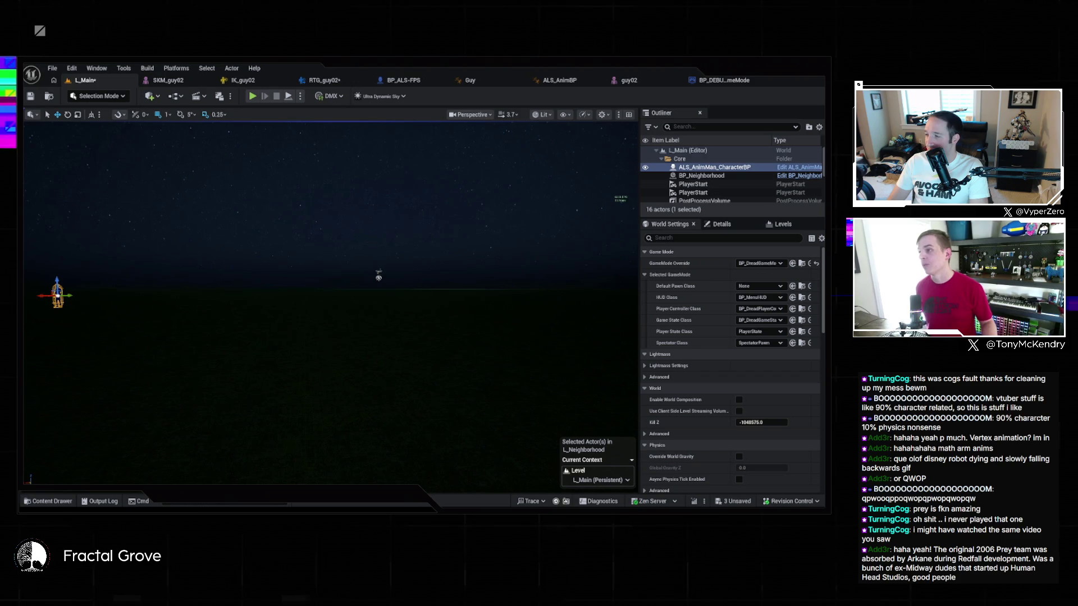
key("grave")
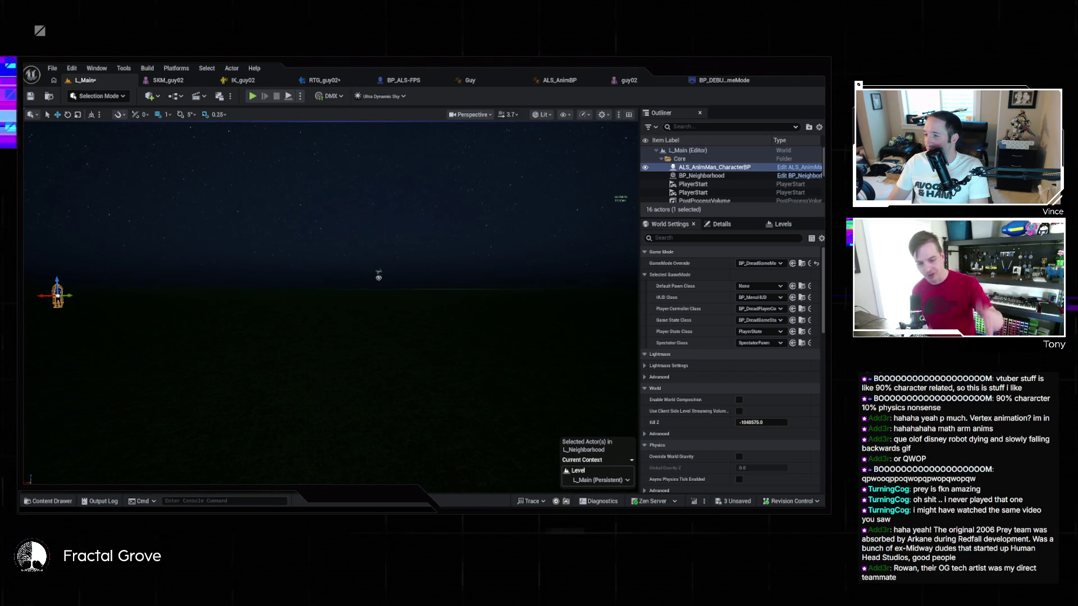
key("Escape")
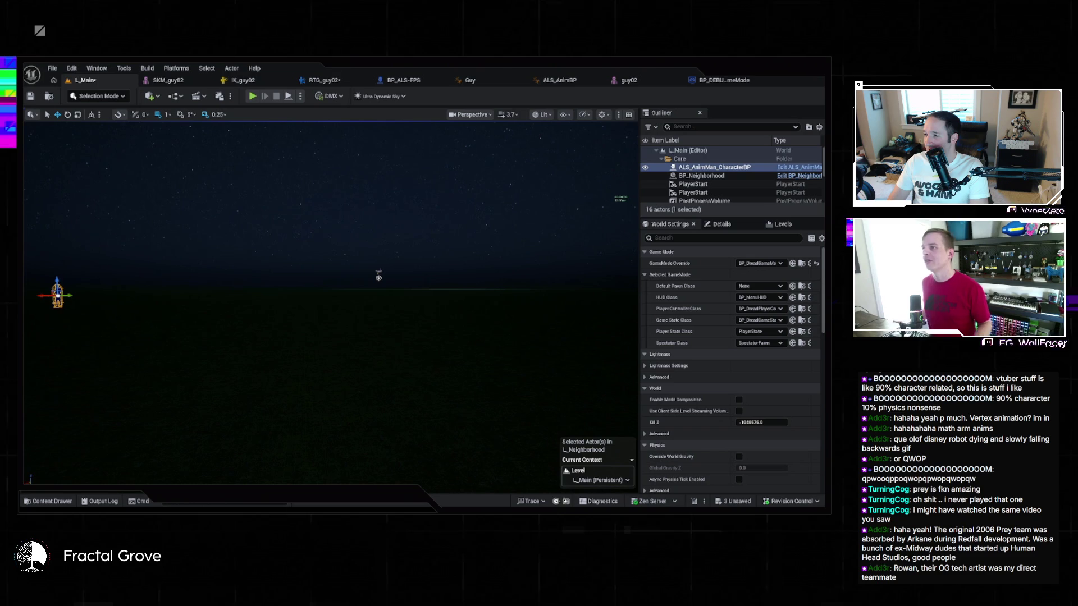
key("grave")
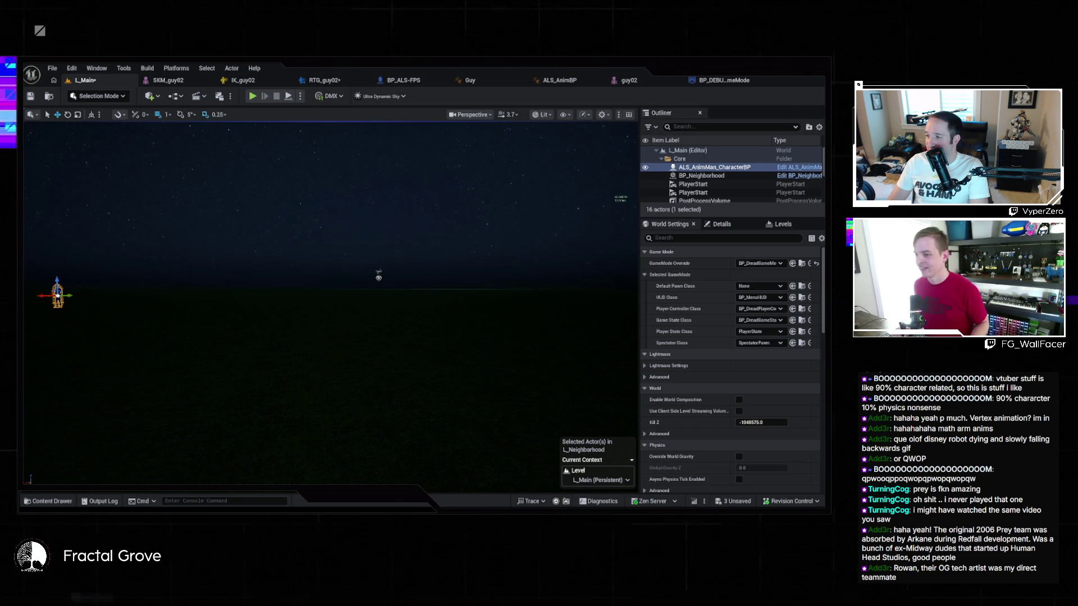
key("grave")
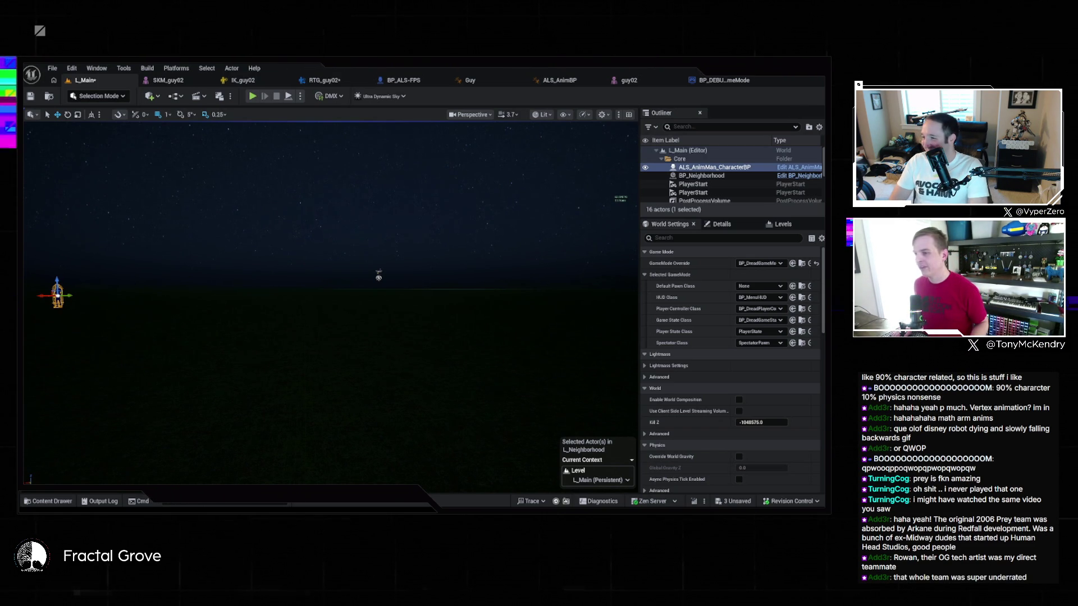
key("grave")
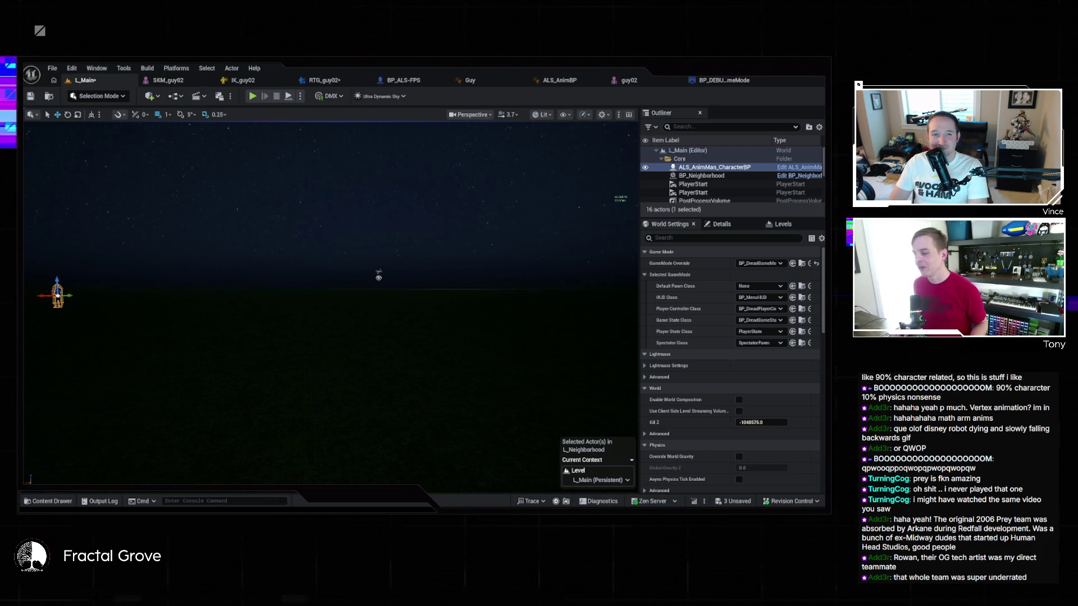
key("grave")
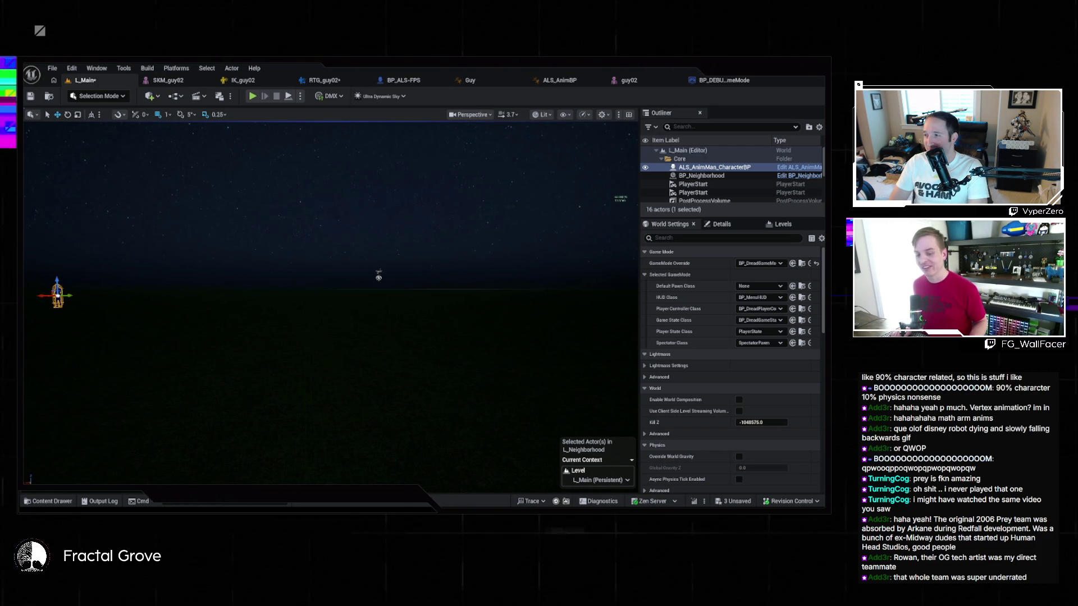
key("grave")
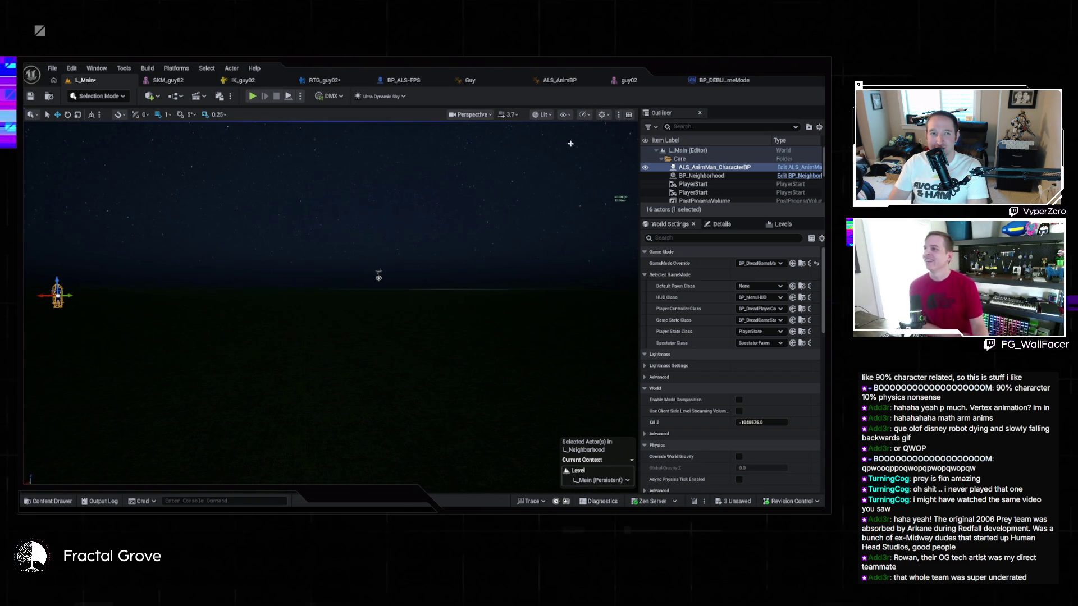
key("Escape")
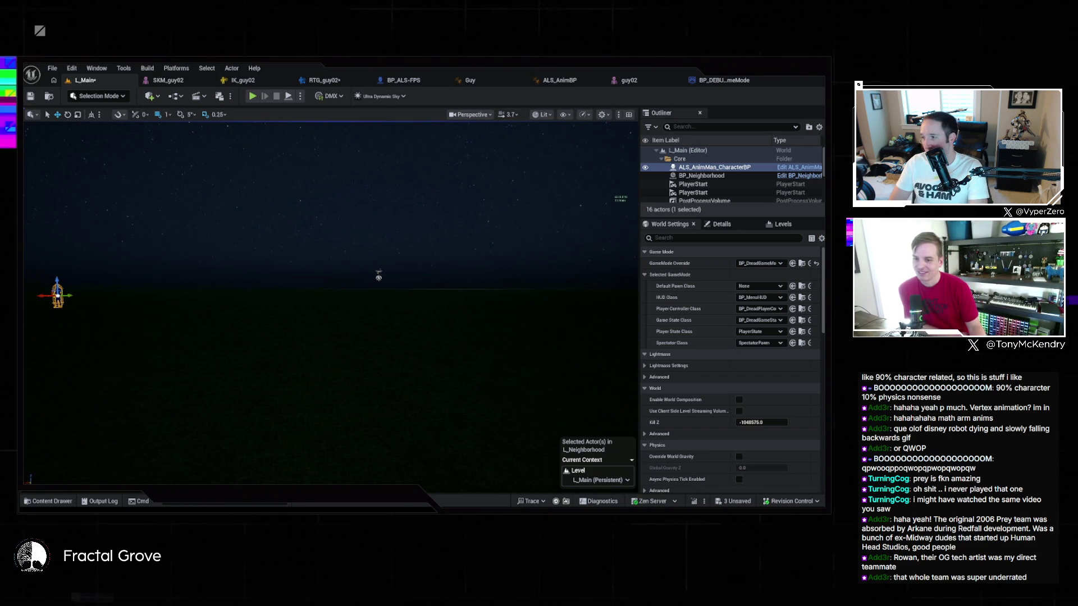
key("grave")
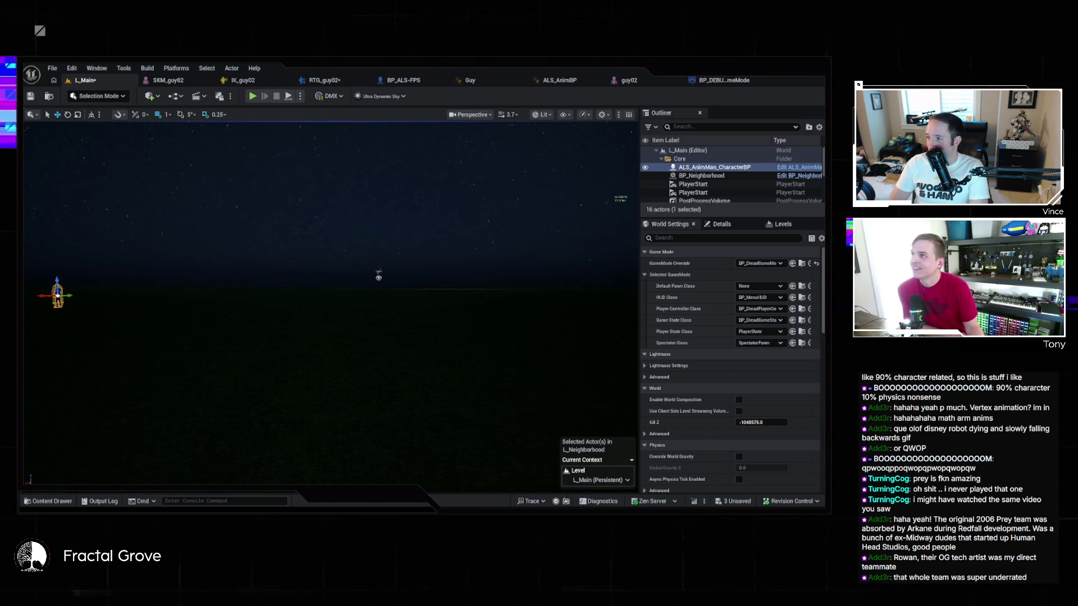
key("grave")
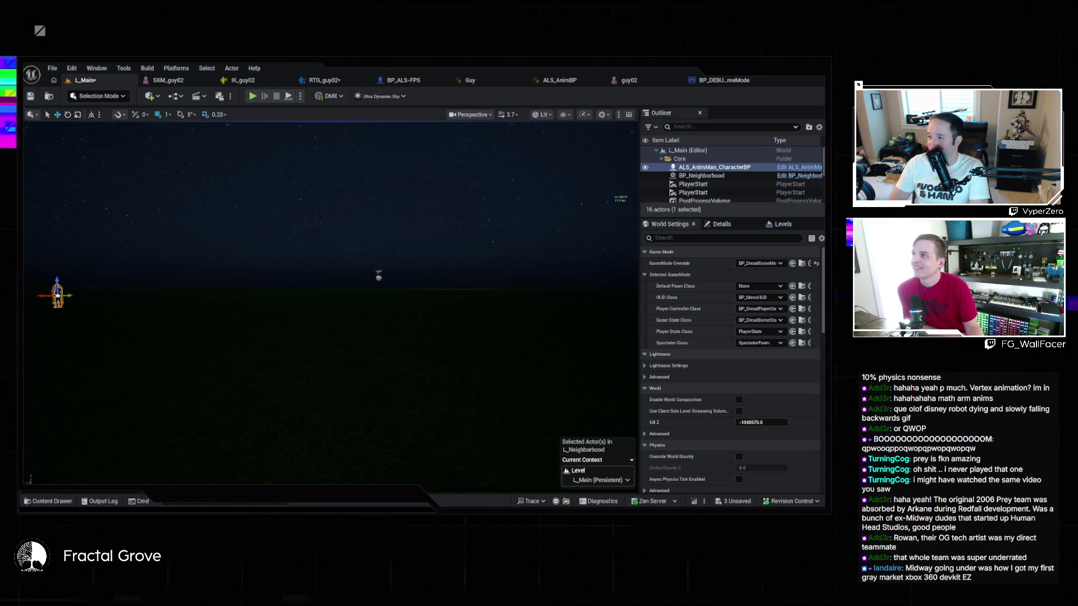
key("grave")
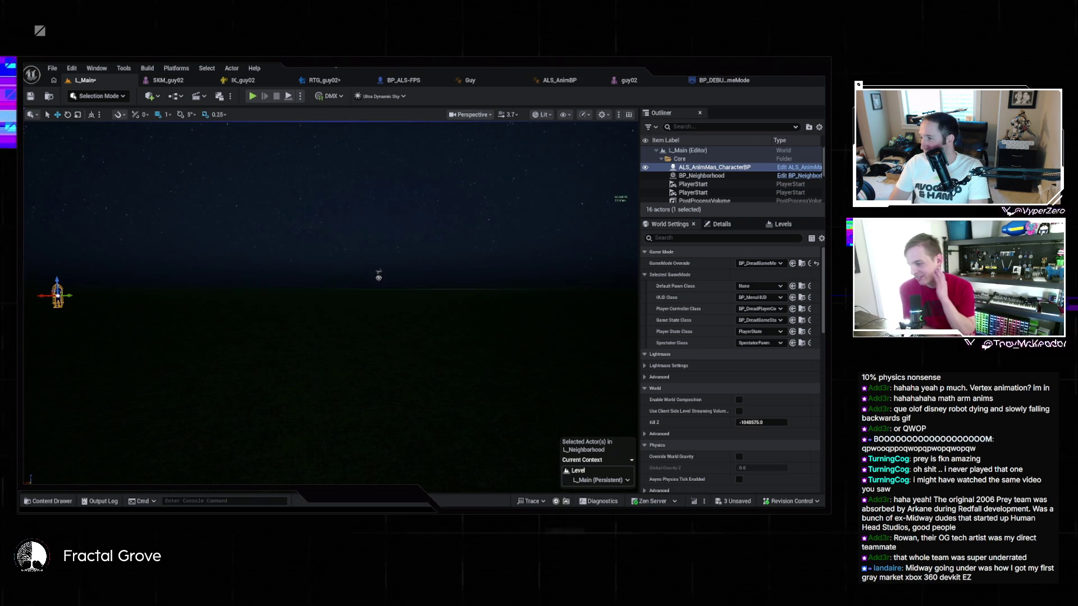
key("grave")
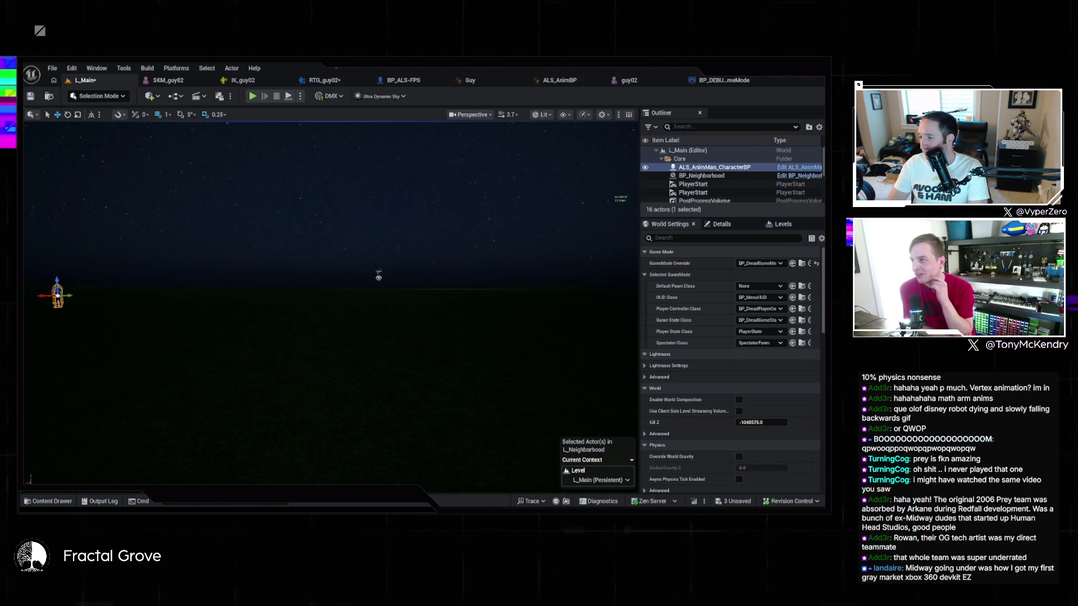
key("grave")
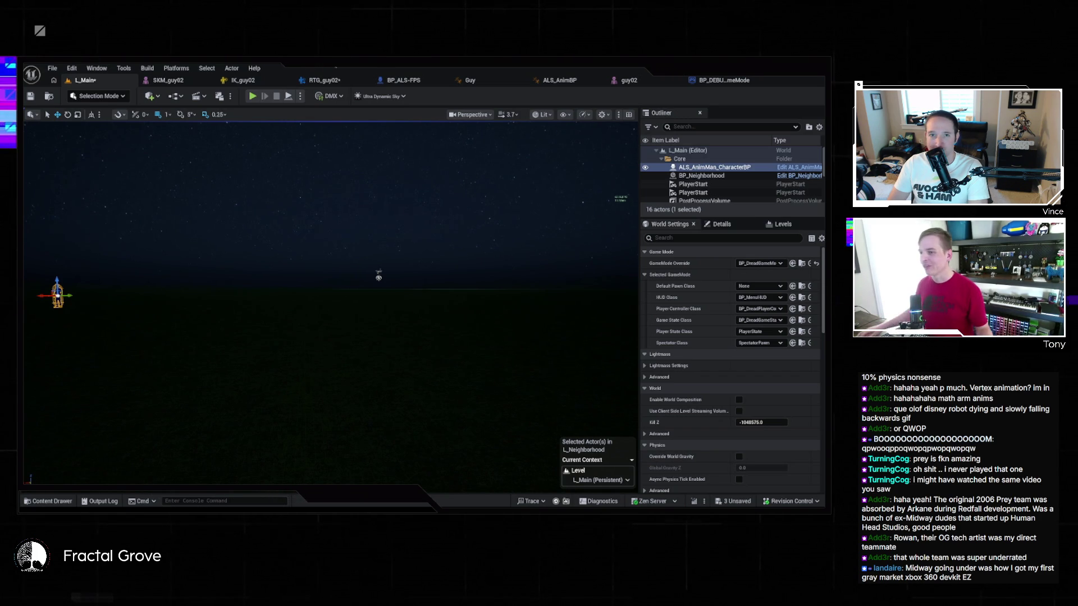
key("grave")
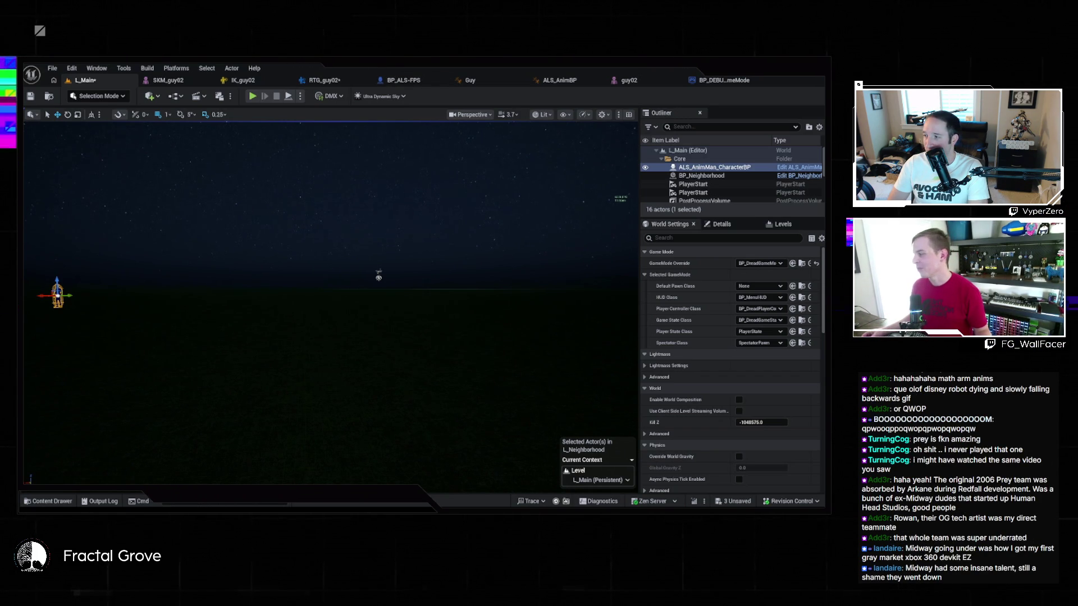
key("grave")
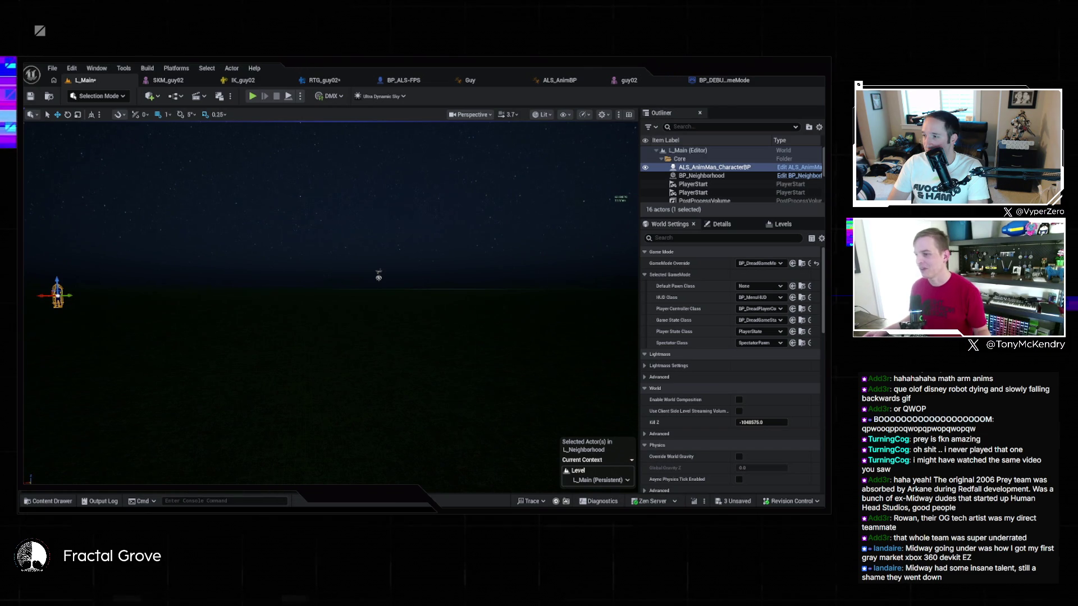
key("grave")
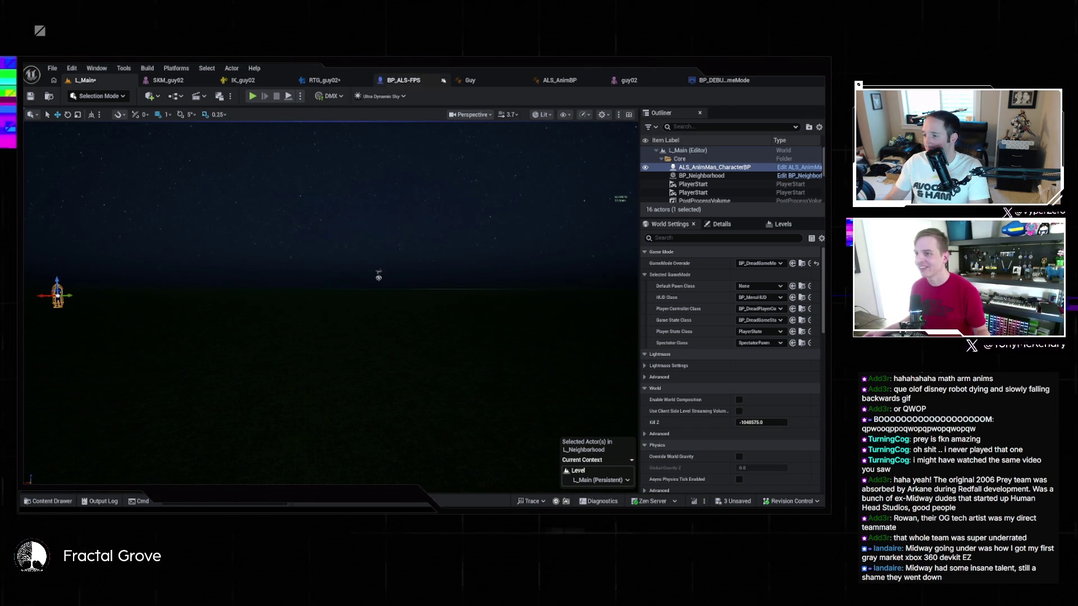
key("grave")
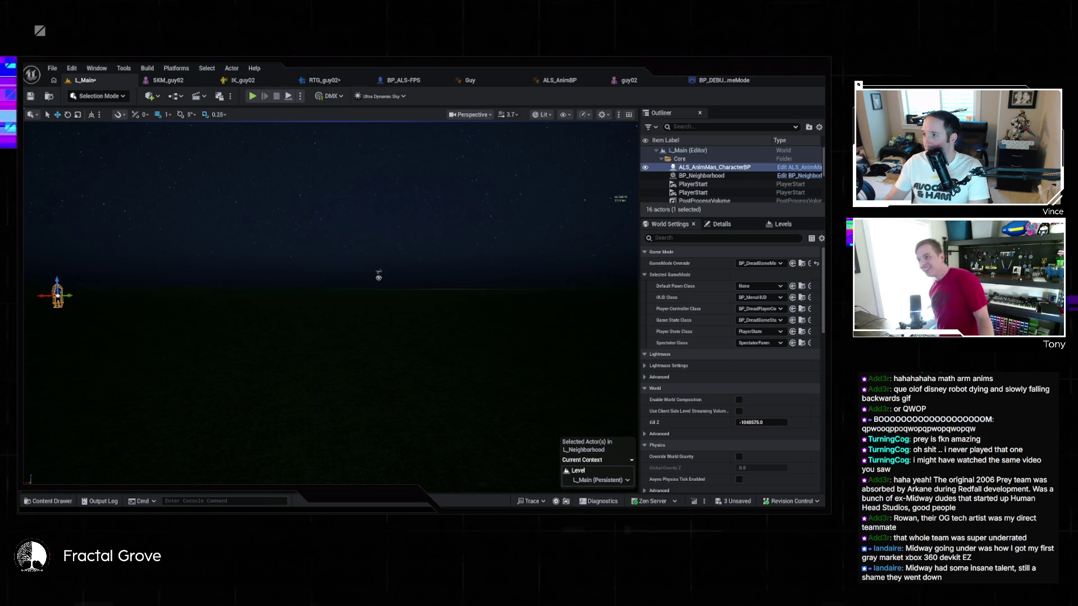
key("Escape")
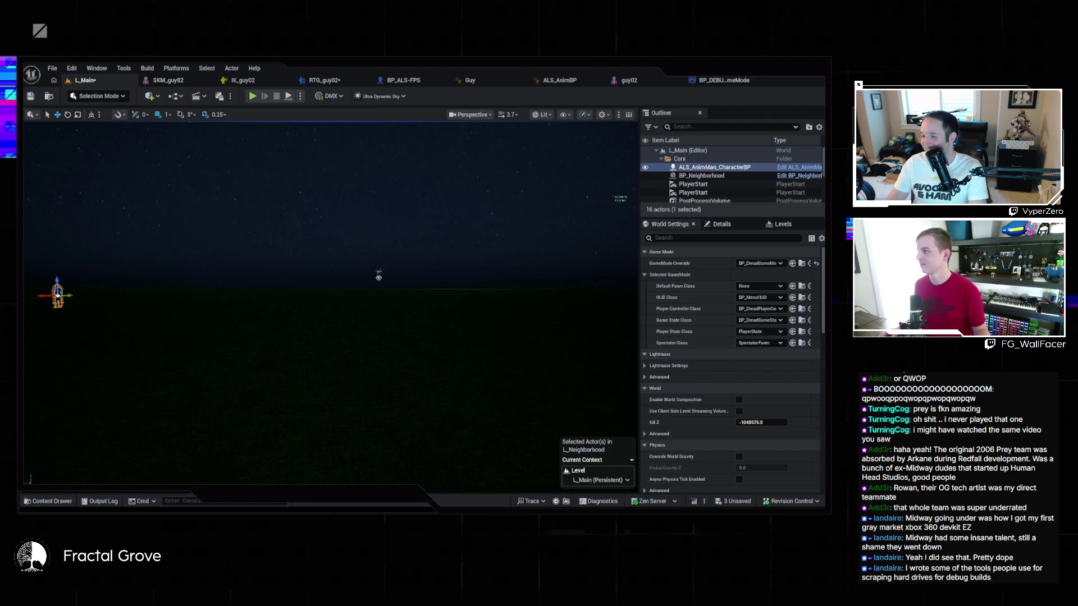
Inspect the guy02 character in the RTG_guy02 and IK_guy02 editors, framing its full body
left_click(358, 83)
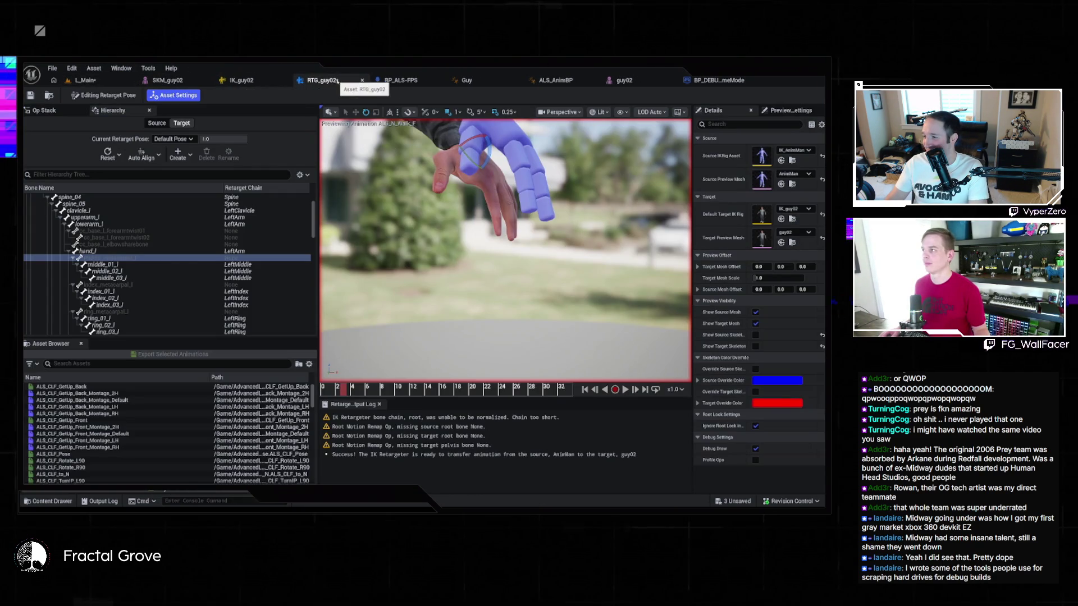
left_click(251, 84)
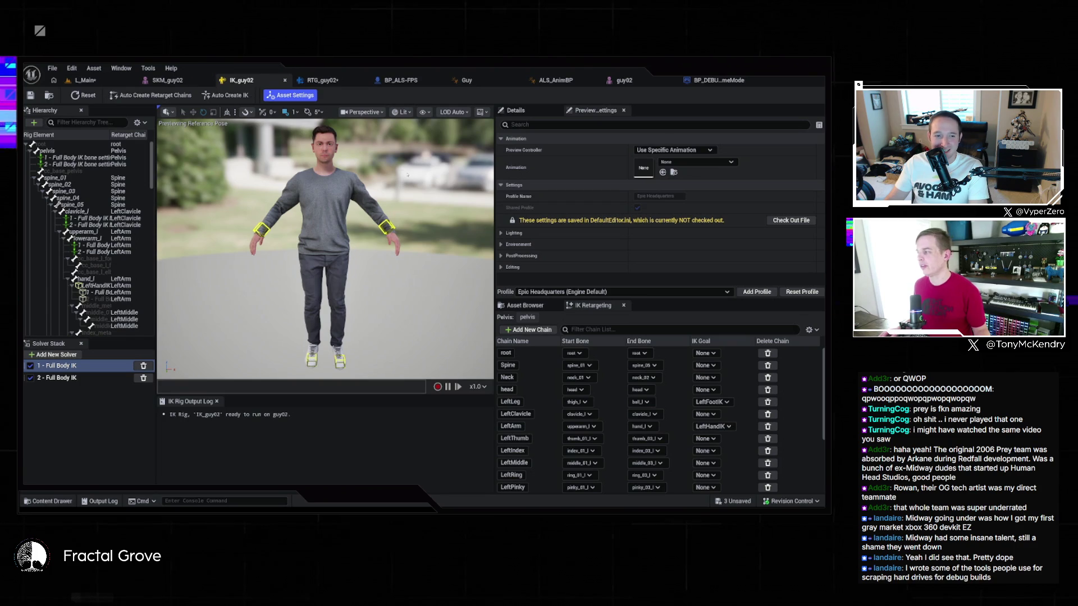
mouse_move(325, 247)
left_mouse_down()
mouse_move(280, 208)
mouse_move(315, 236)
left_mouse_up()
key("f")
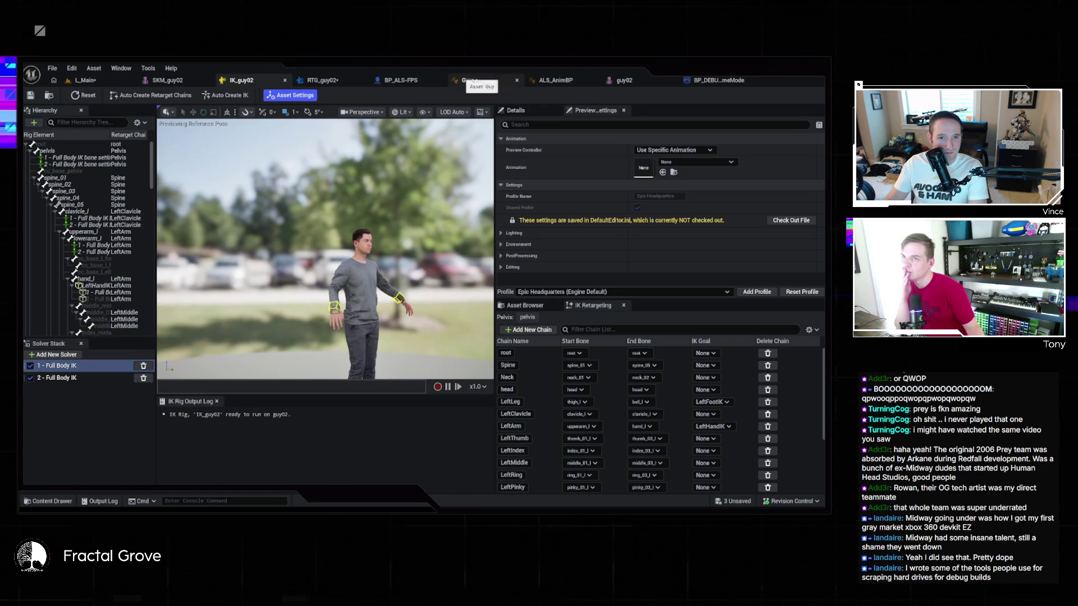
Browse the Content Drawer's root Content folder, then go to the Guy animation blueprint
left_click(48, 501)
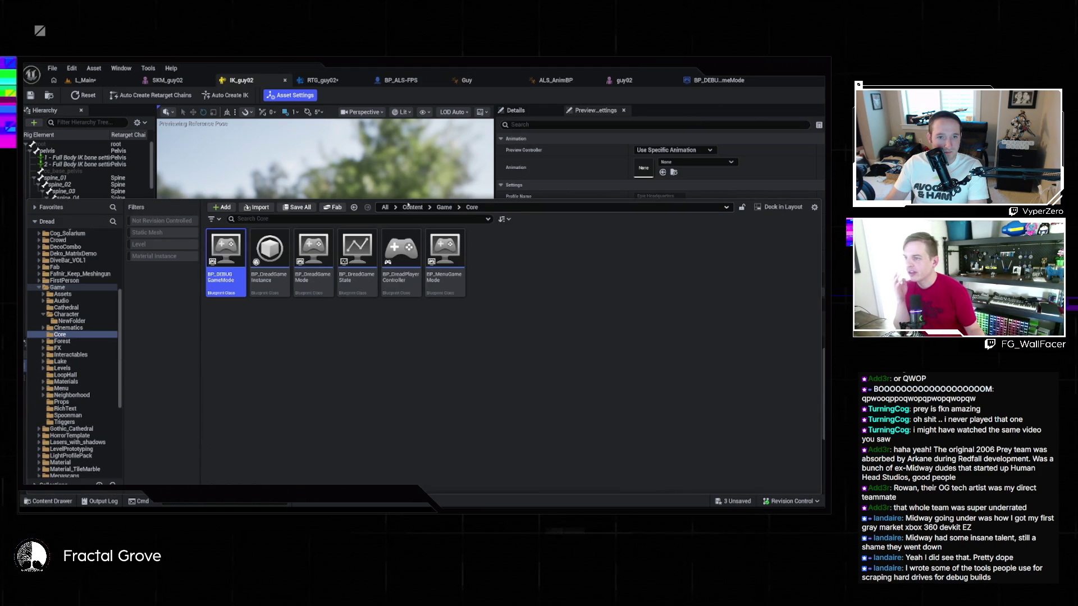
left_click(413, 207)
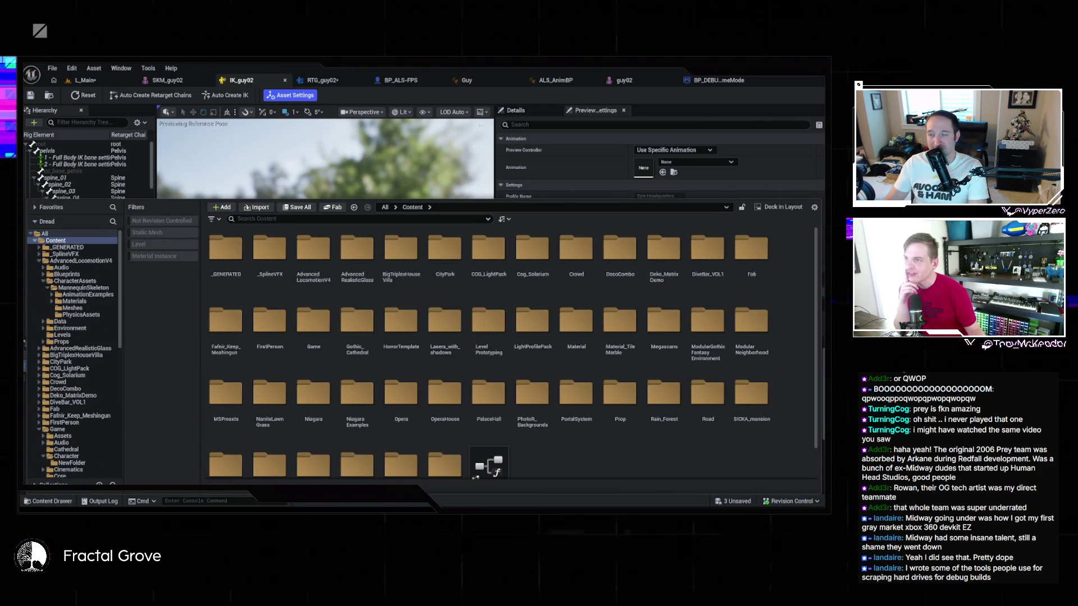
left_click(495, 84)
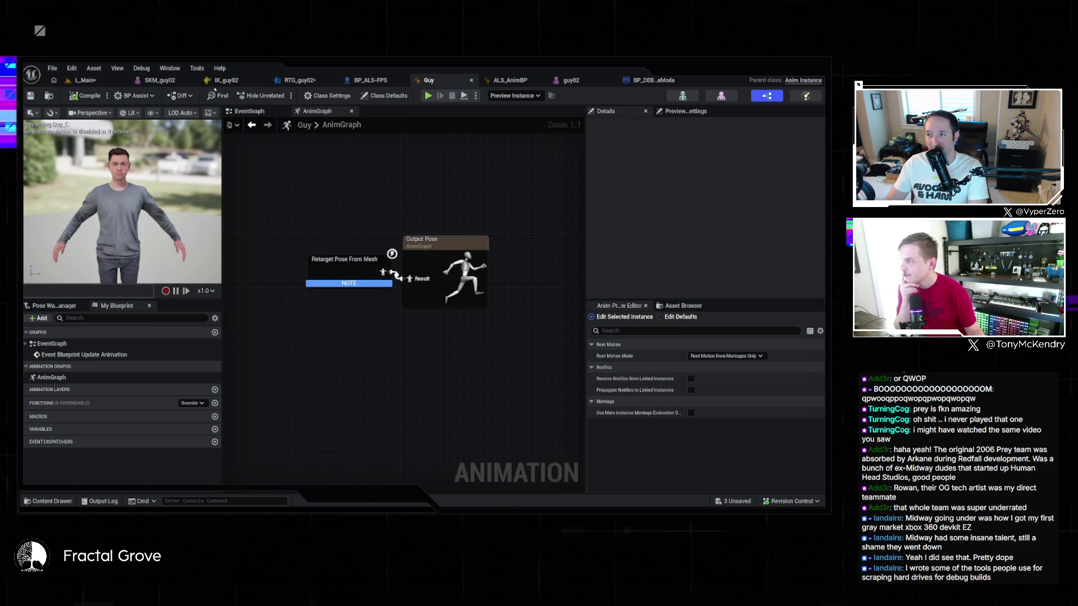
Browse the Content Drawer to the Game > Character folder with the guy02 assets
left_click(51, 502)
scroll(443, 426, "down", 3)
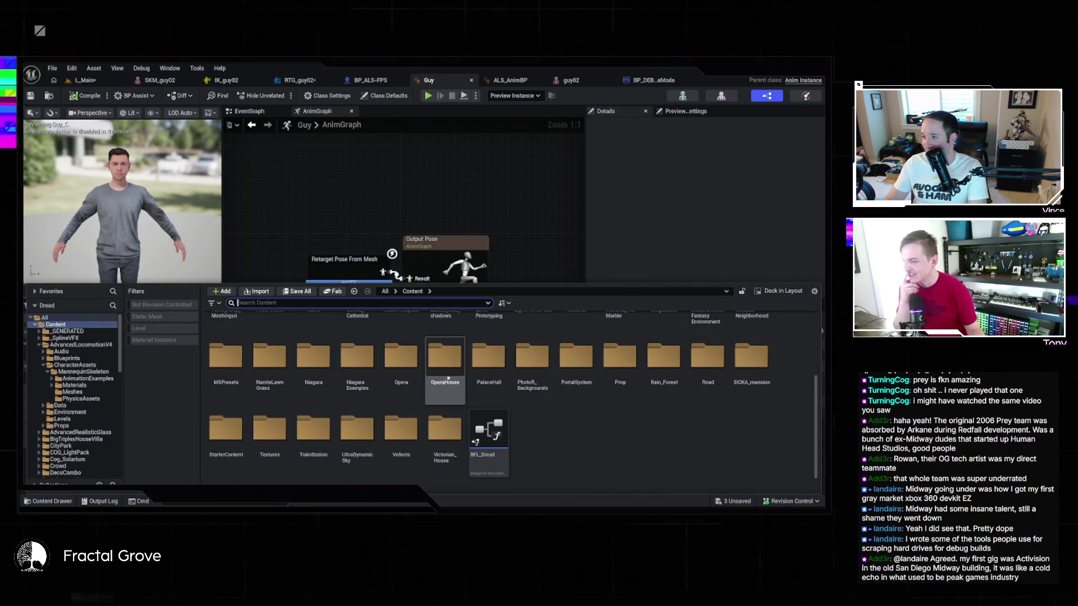
scroll(471, 372, "up", 3)
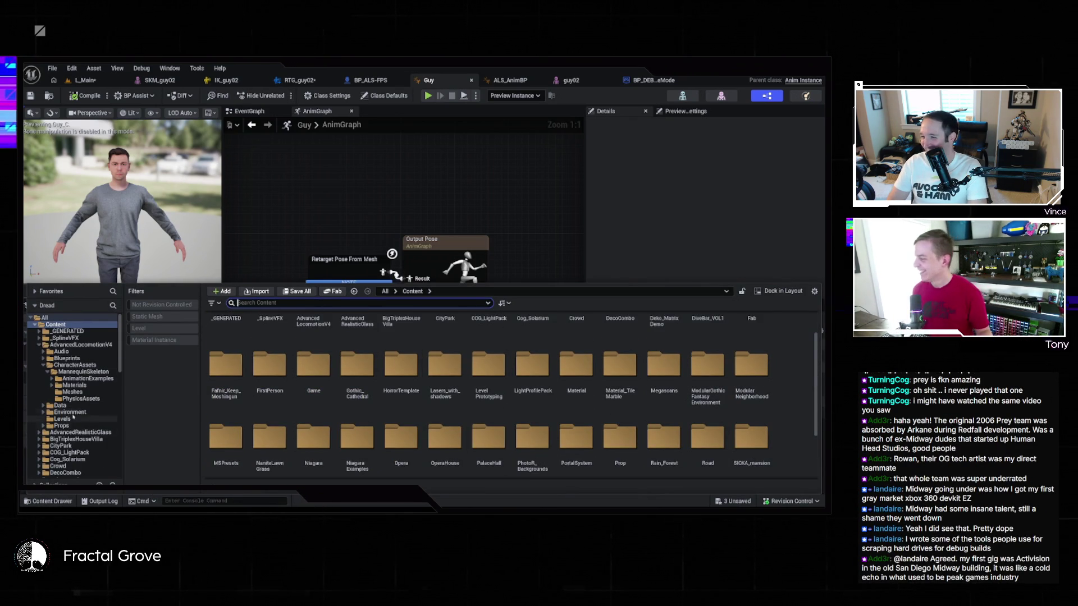
scroll(70, 415, "down", 5)
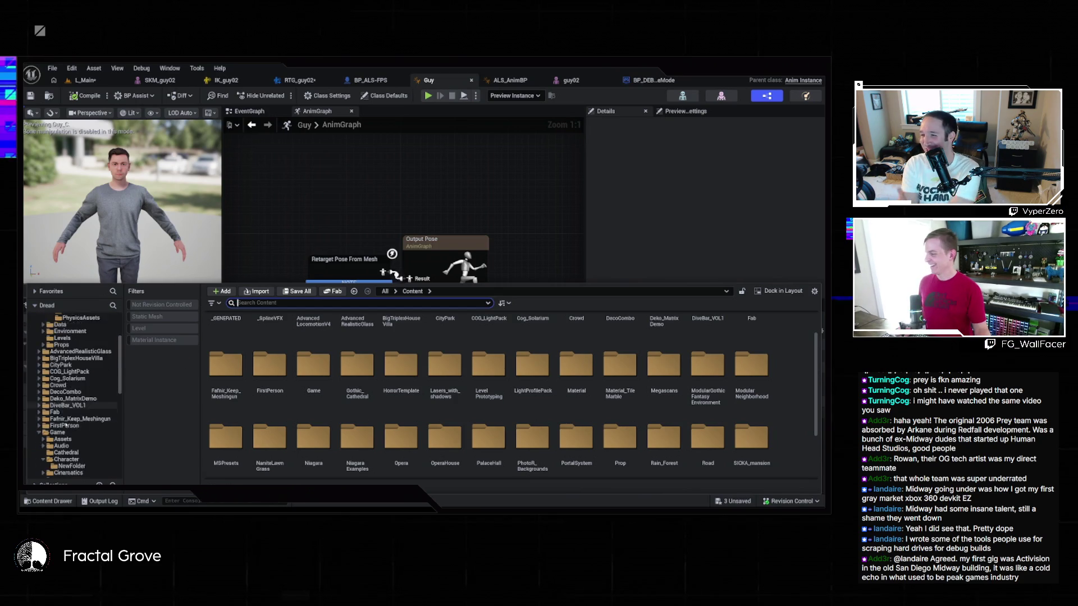
left_click(57, 419)
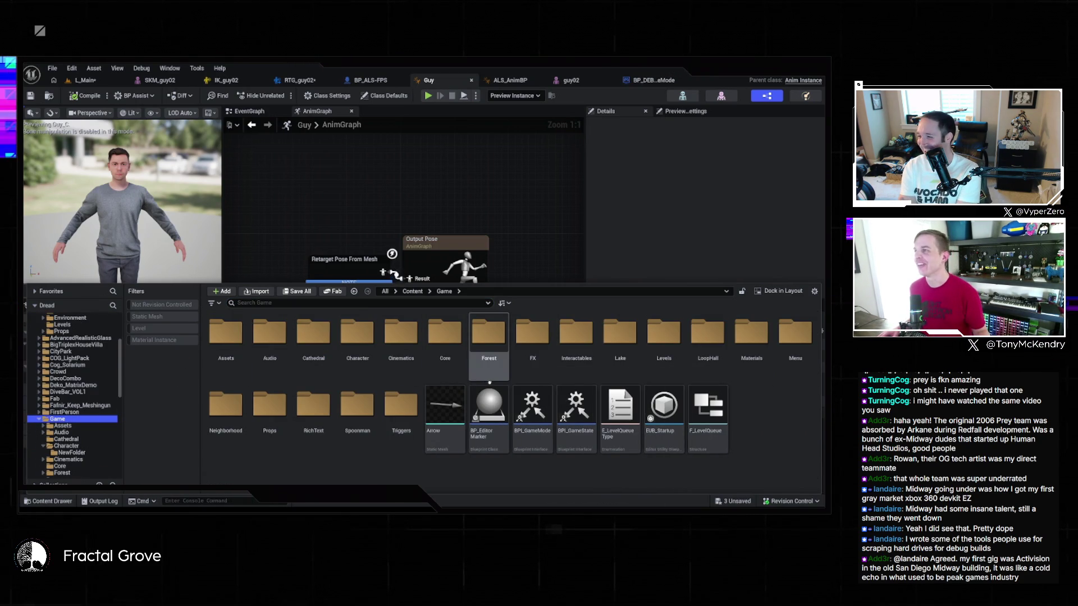
mouse_move(451, 389)
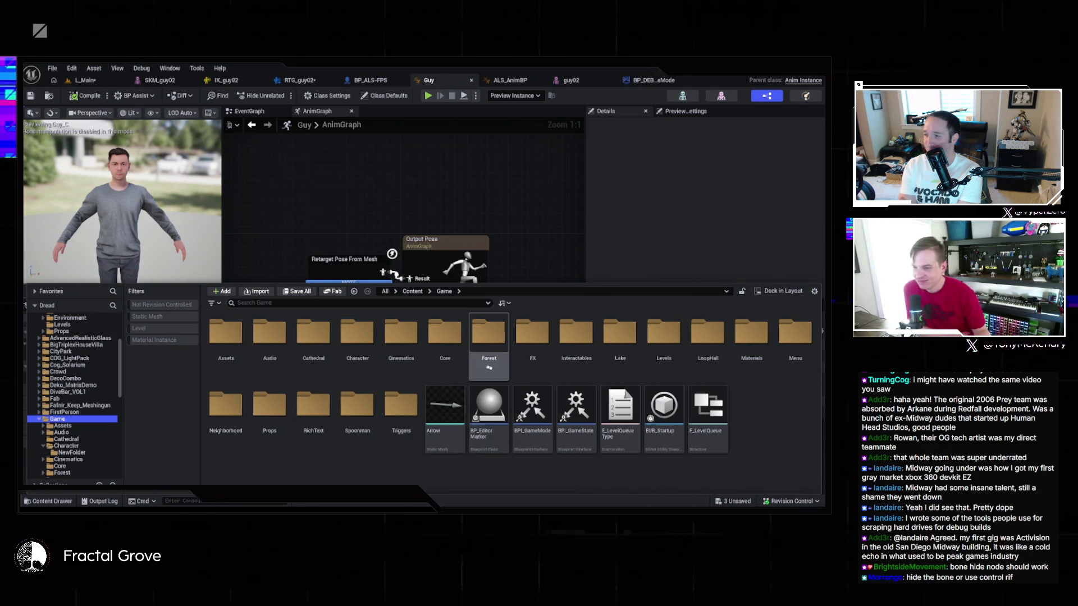
double_click(350, 337)
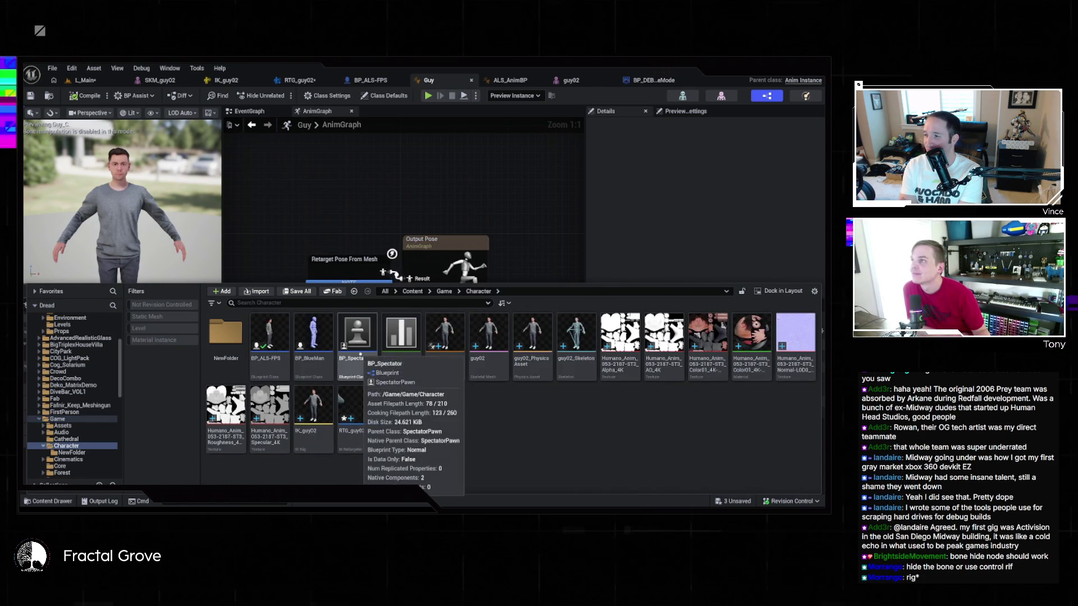
Bring up and dismiss the console command input several times
key("grave")
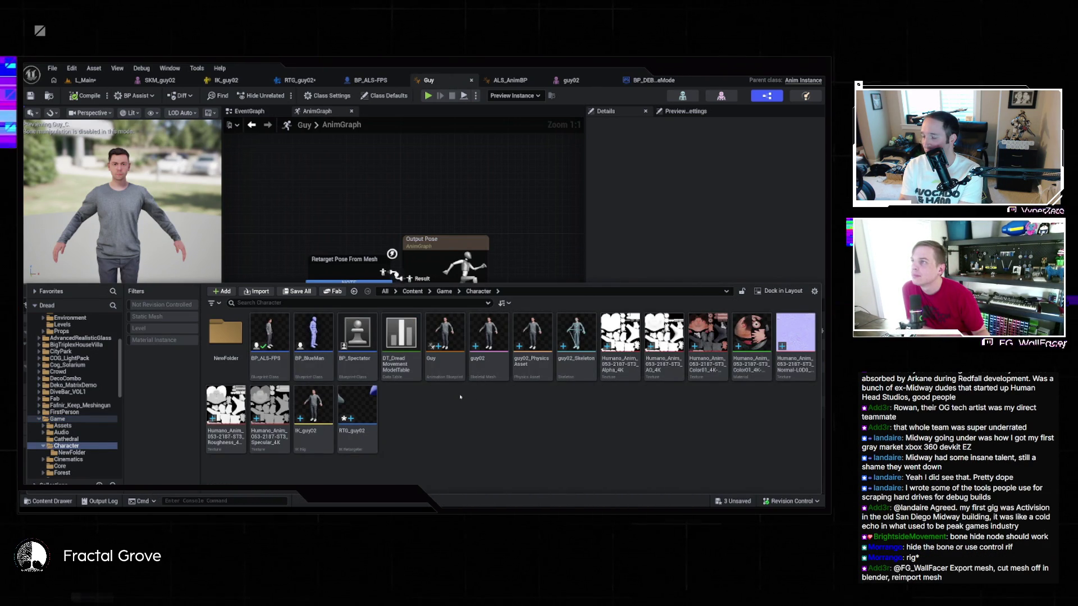
left_click(458, 401)
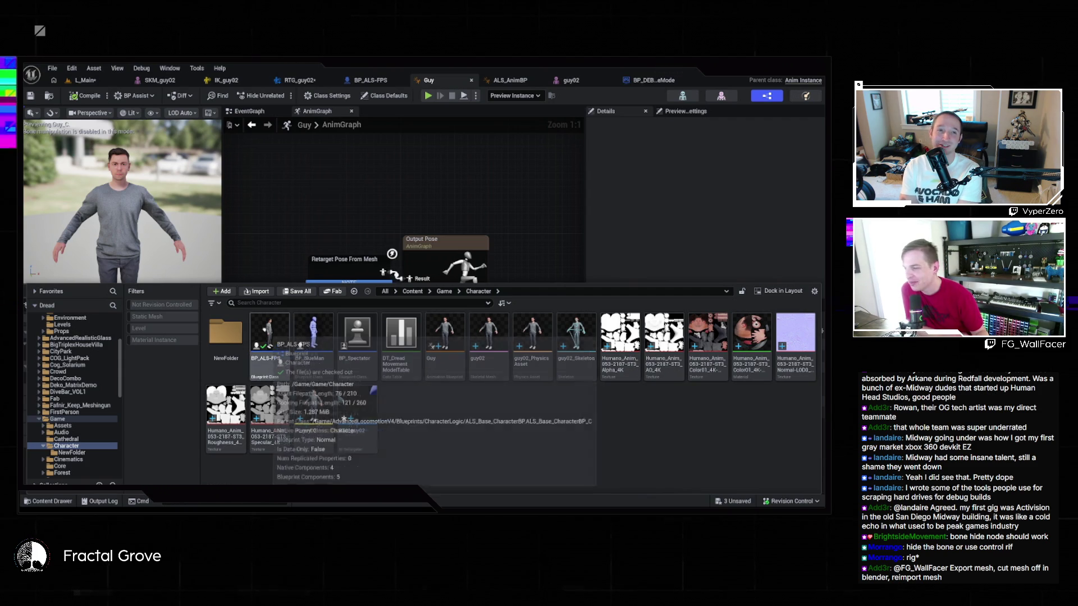
key("grave")
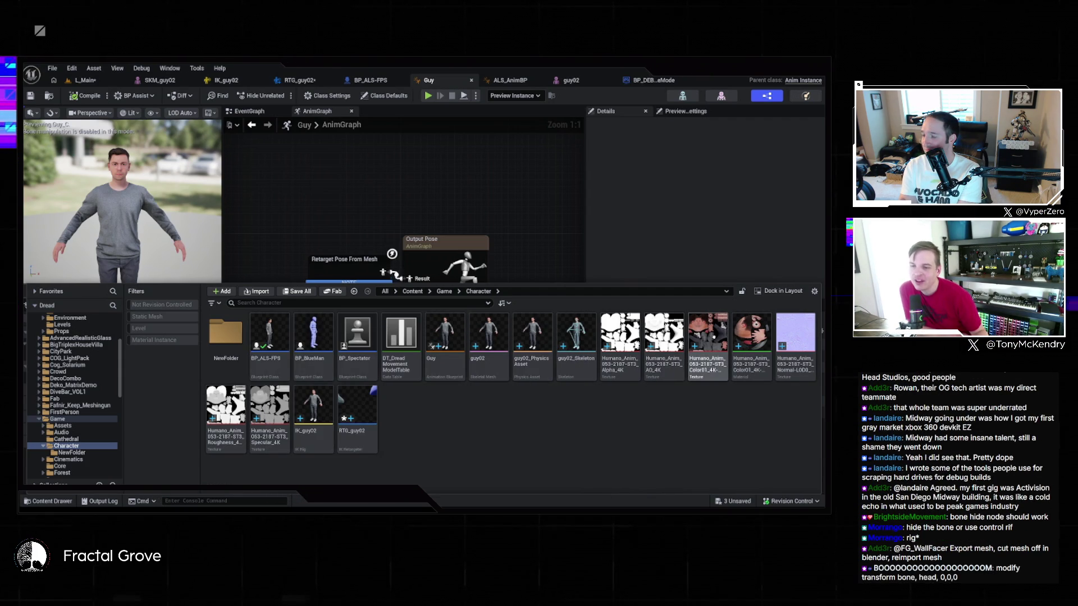
key("Escape")
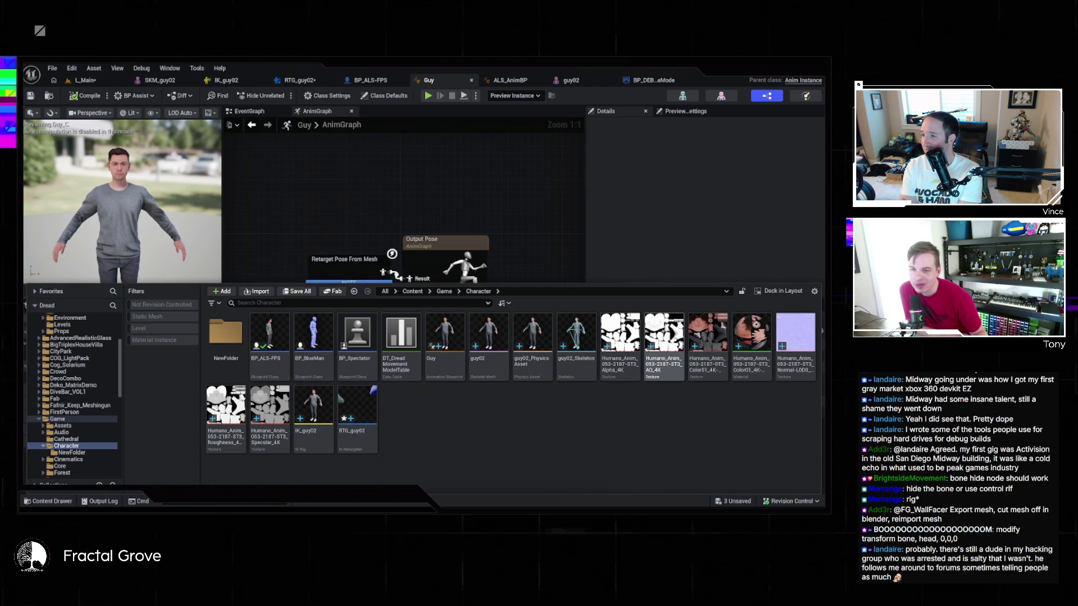
key("grave")
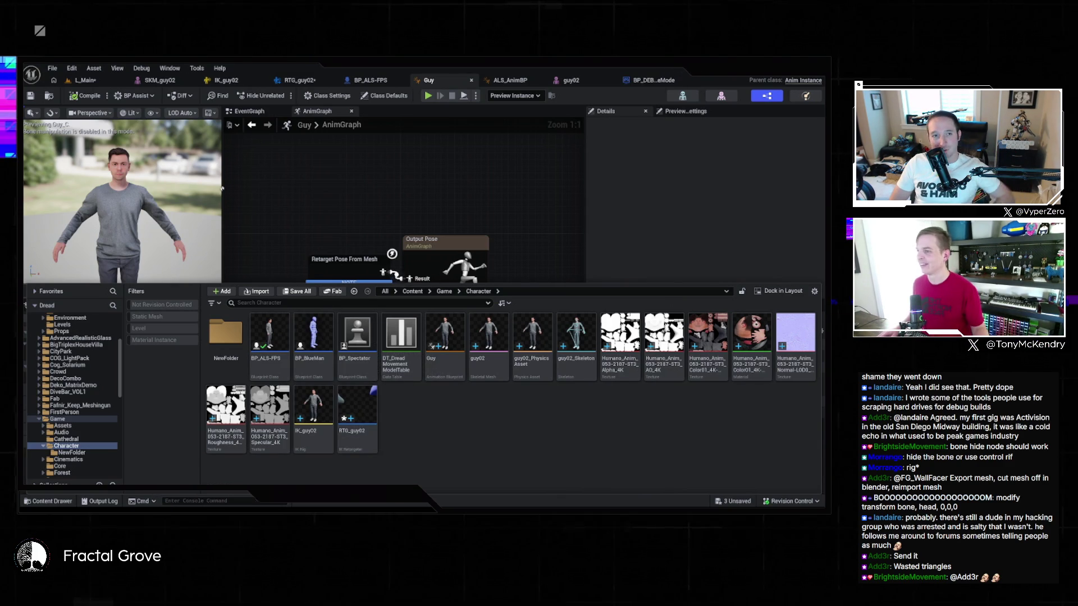
Filter the guy02 skeleton tree for 'head' and select the head bone
left_click(228, 81)
left_click(169, 81)
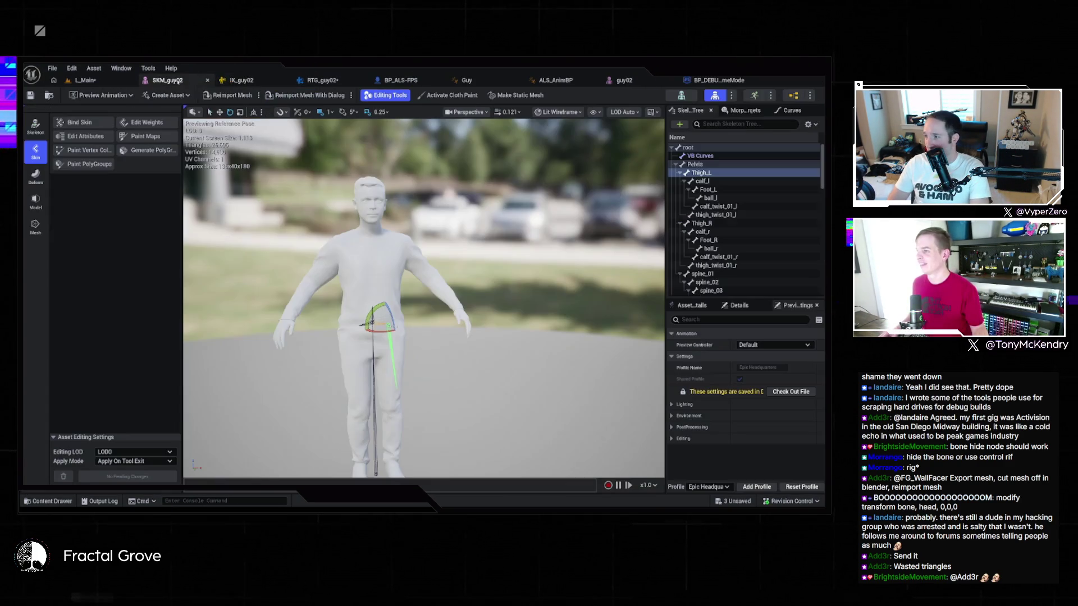
left_click(624, 80)
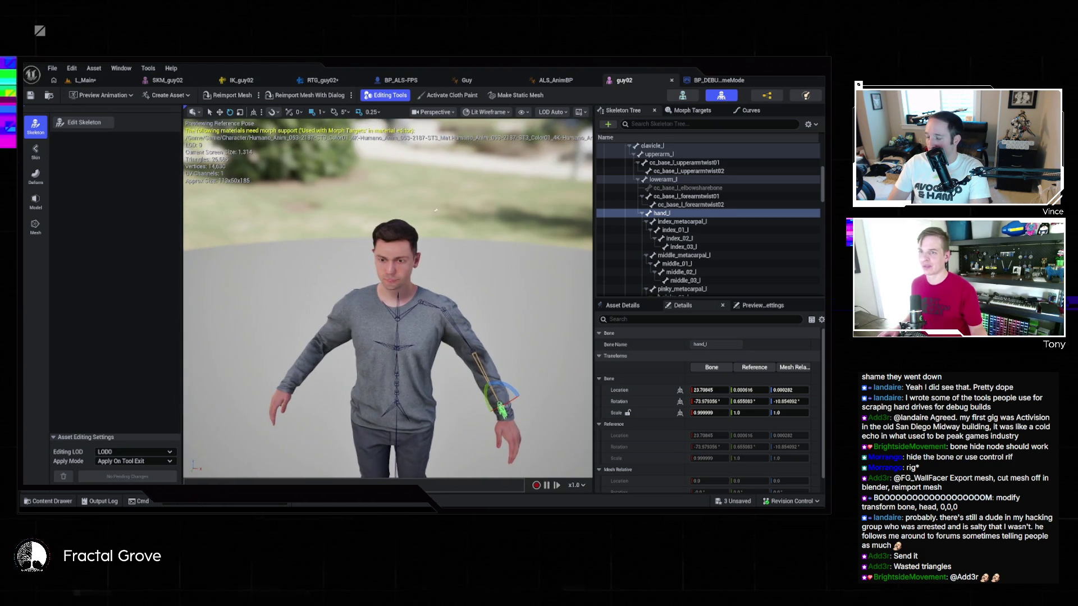
scroll(657, 168, "up", 5)
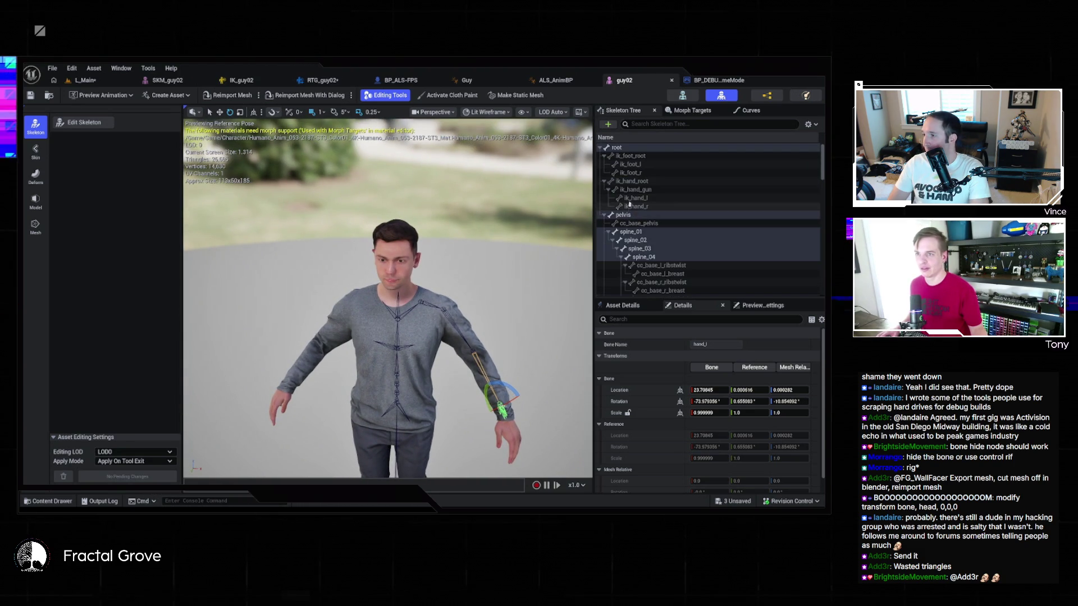
scroll(668, 241, "down", 15)
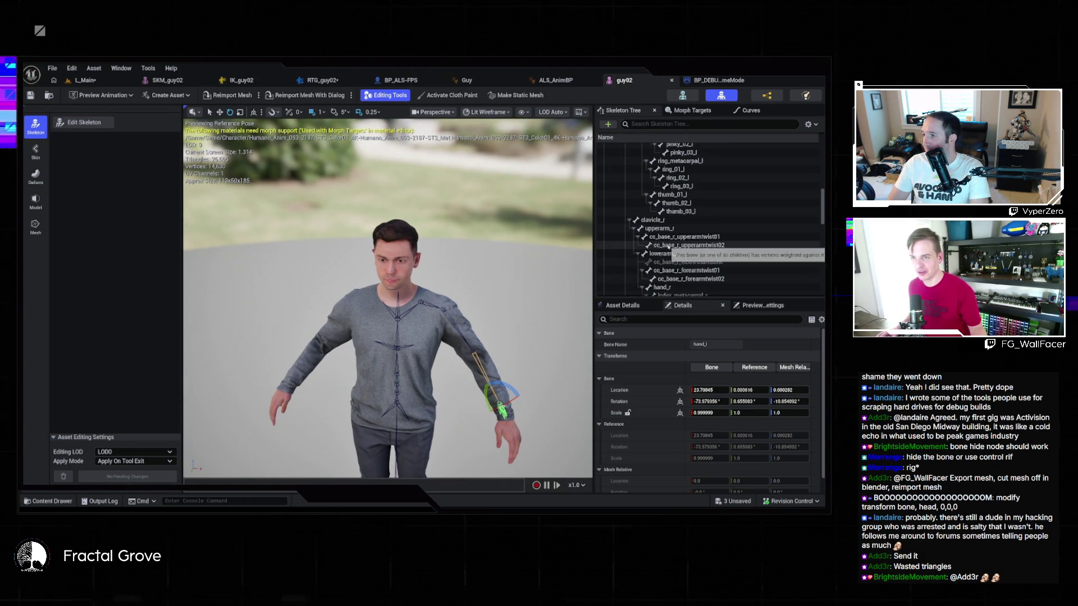
scroll(674, 254, "down", 10)
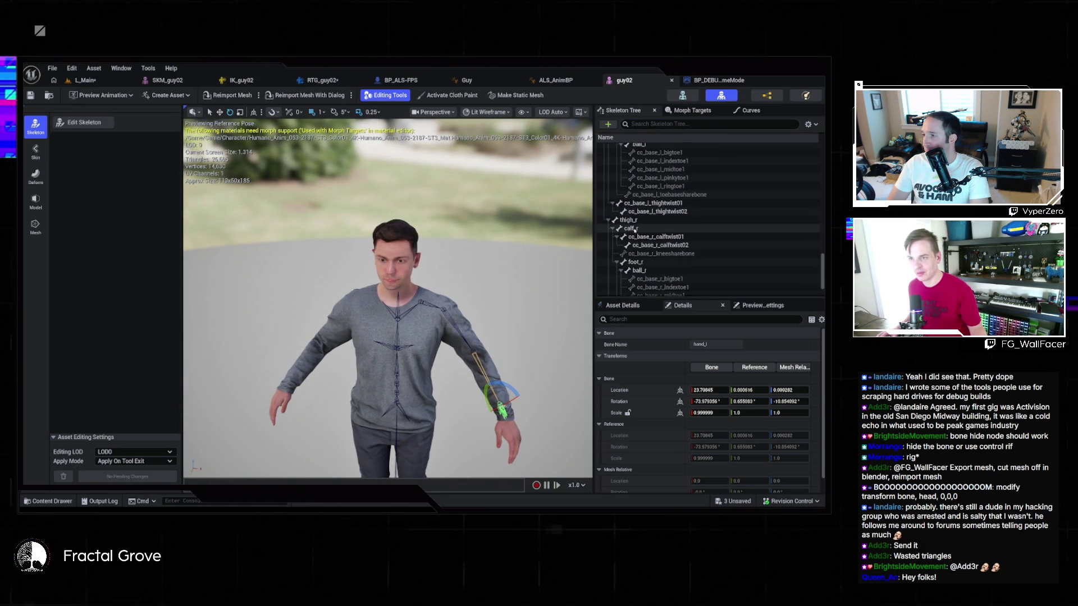
left_click(674, 124)
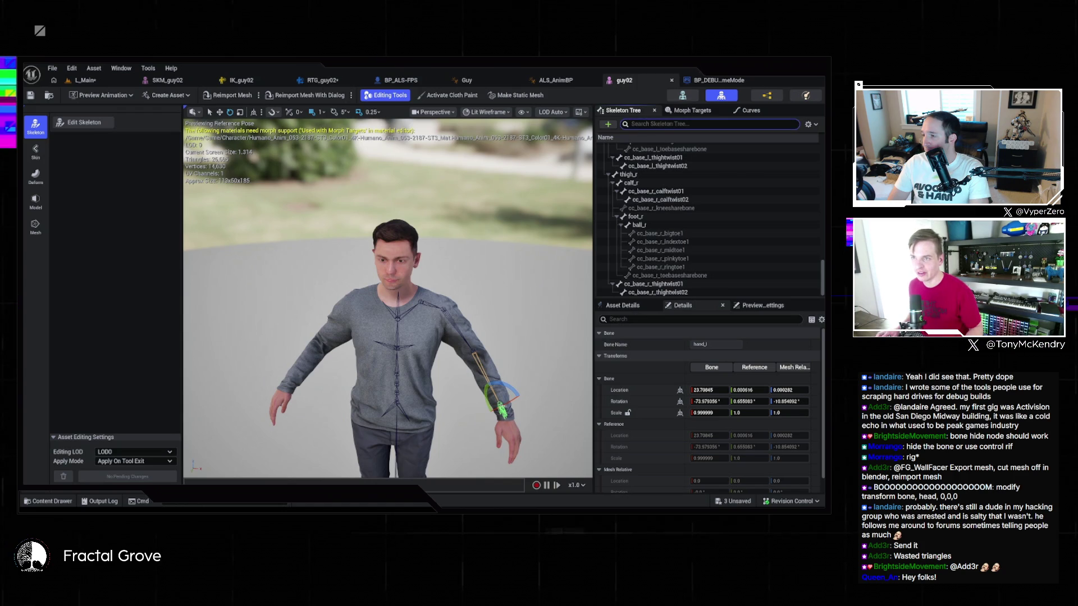
type("head")
left_click(656, 223)
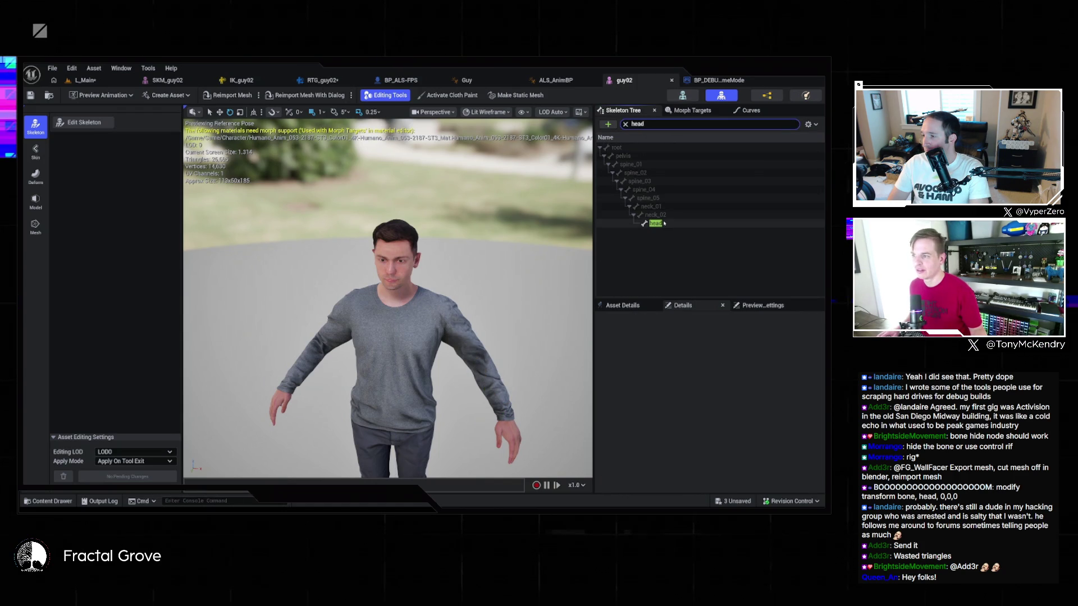
Enter -1000 into the head bone's Location fields, pushing it about 1000 units off the body
left_click(708, 390)
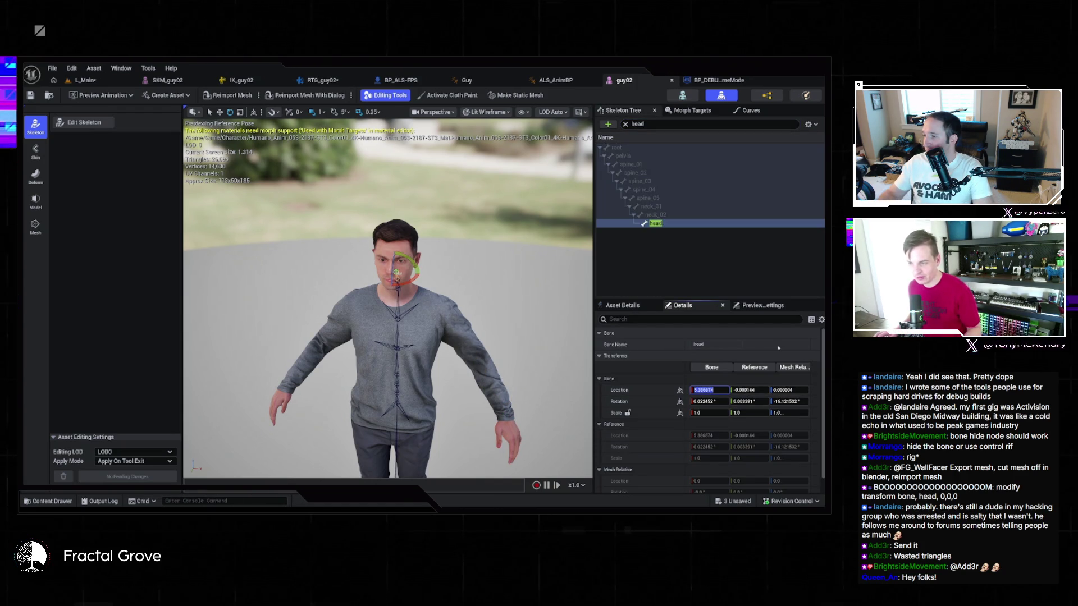
type("0")
key("Tab")
key("Tab")
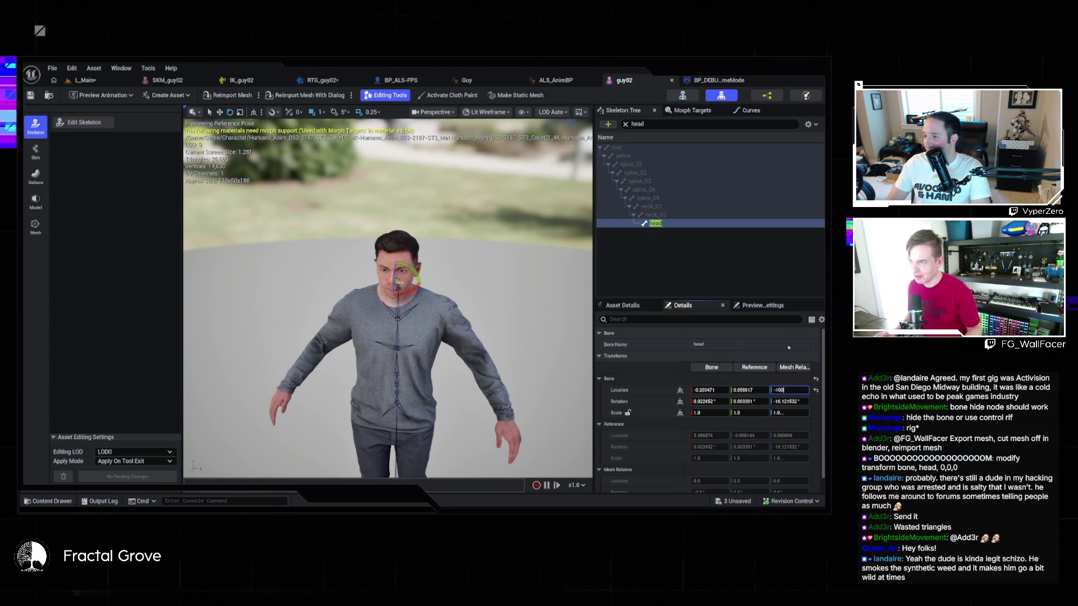
type("0")
key("Return")
key("f")
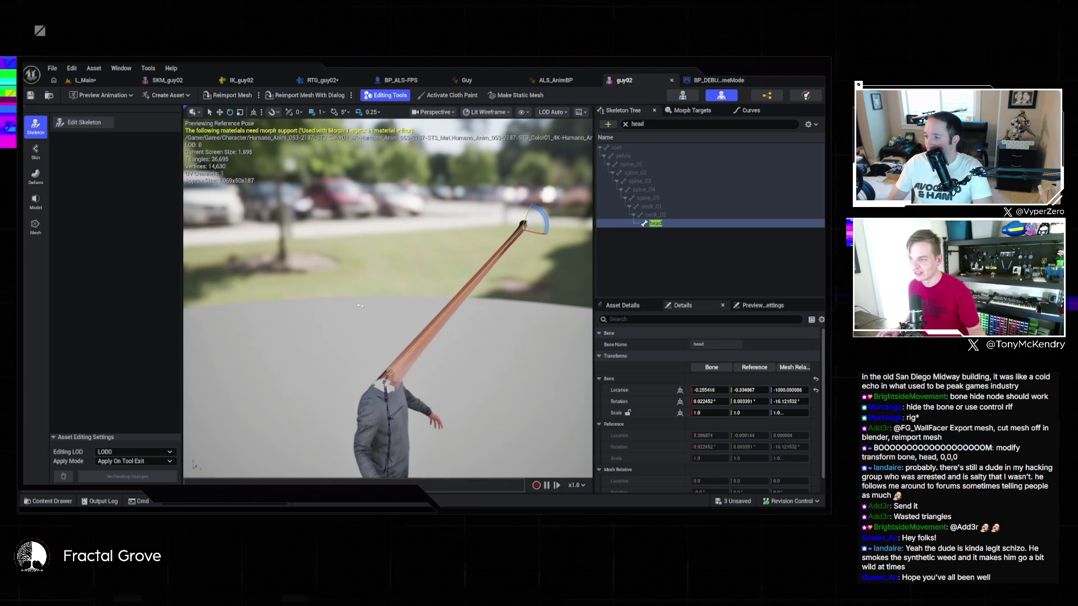
left_click(787, 390)
key("BackSpace")
key("BackSpace")
key("BackSpace")
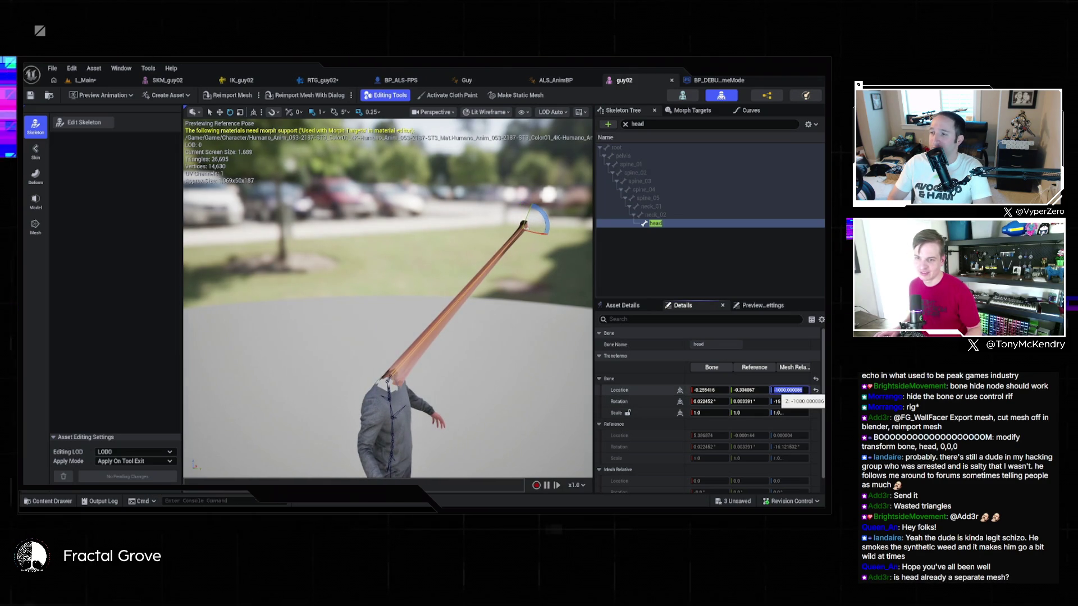
key("Return")
left_click(747, 391)
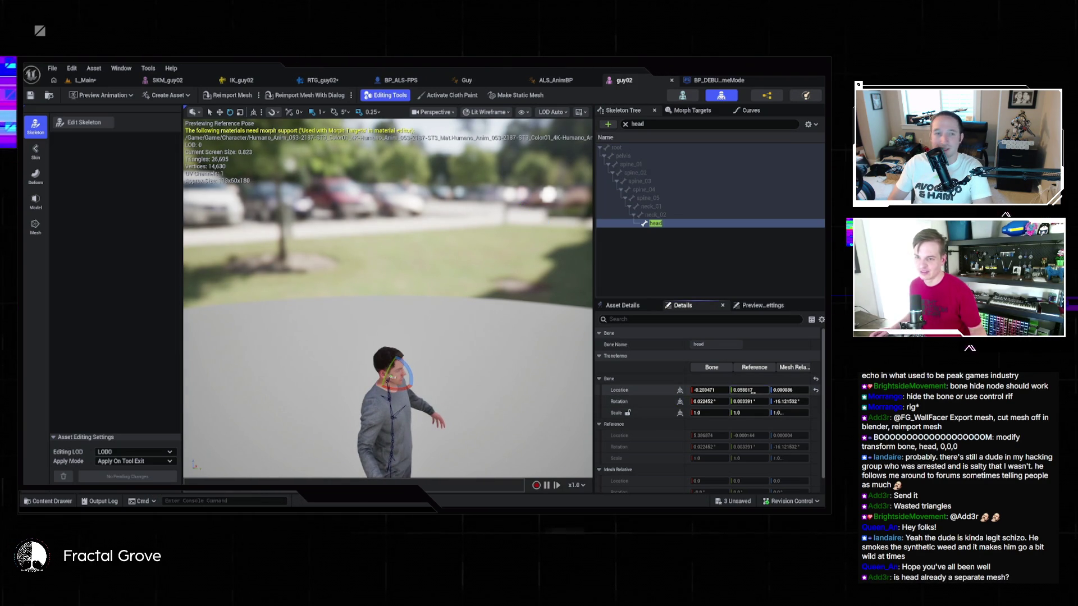
type("-1000")
key("Return")
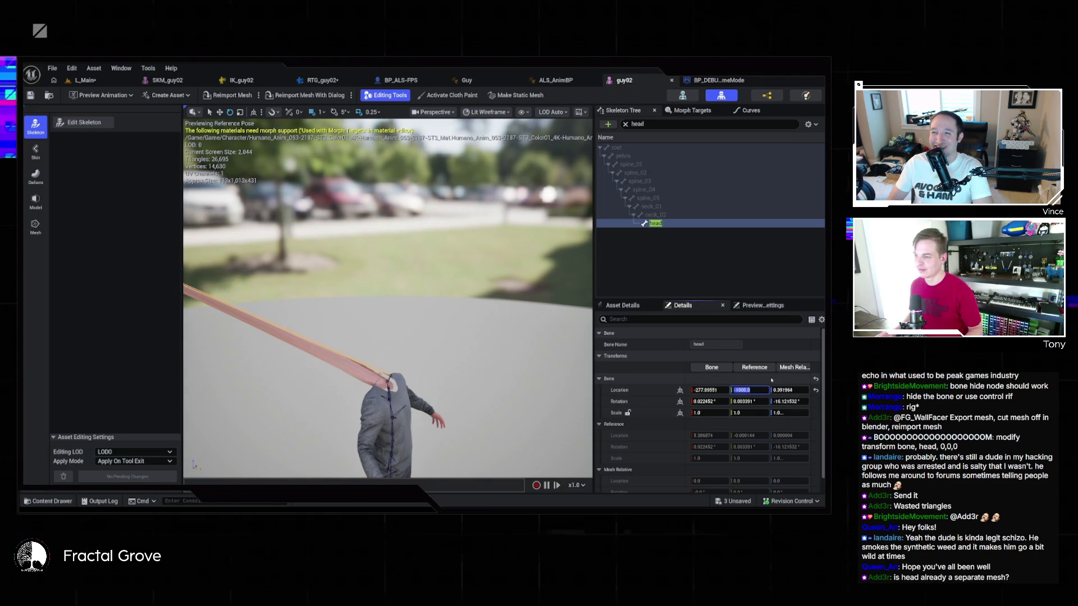
key("shift+Tab")
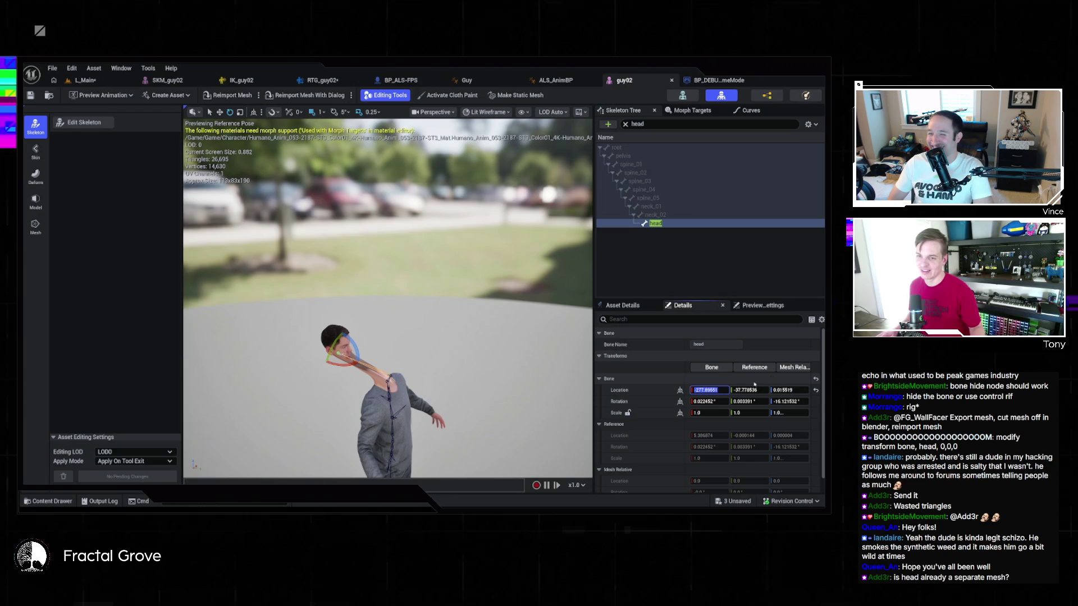
type("-1000")
key("Return")
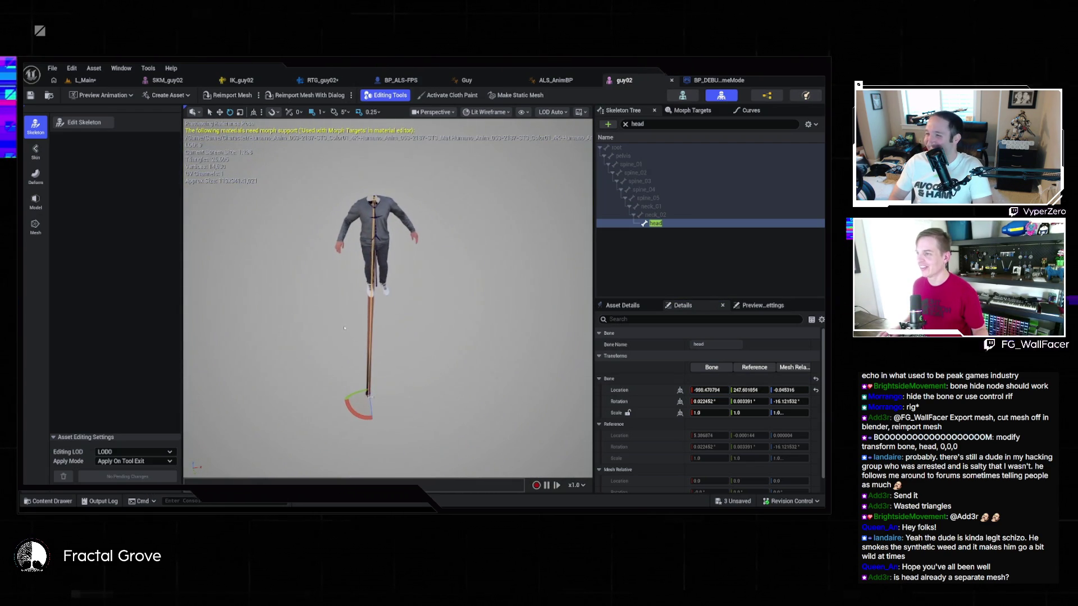
Set the GameMode Override to BP_DEBUGGameMode, play-test L_Main, and close the error log
left_click(85, 80)
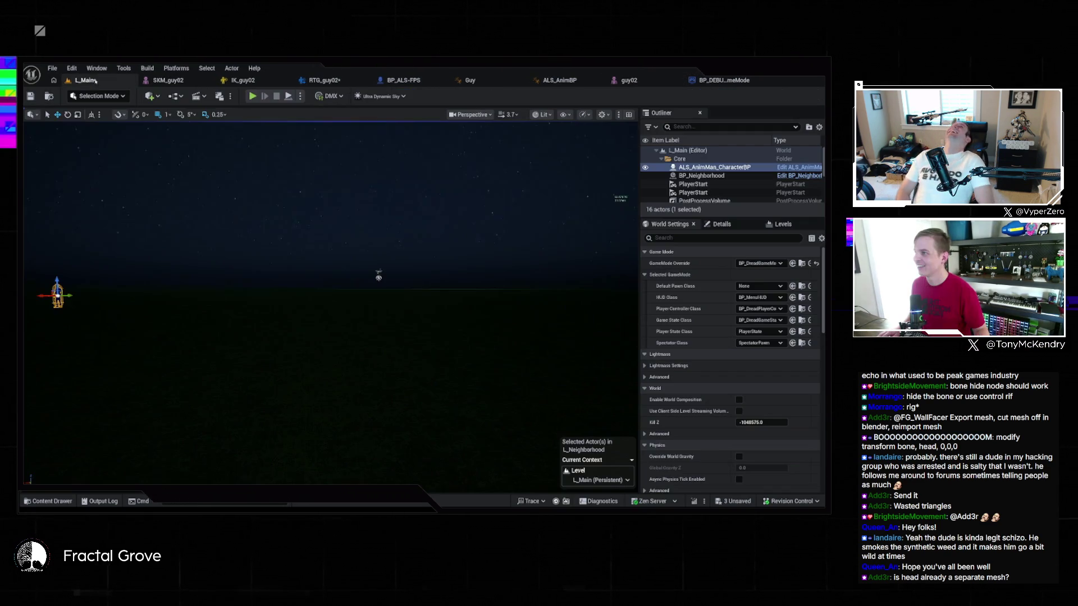
key("alt+p")
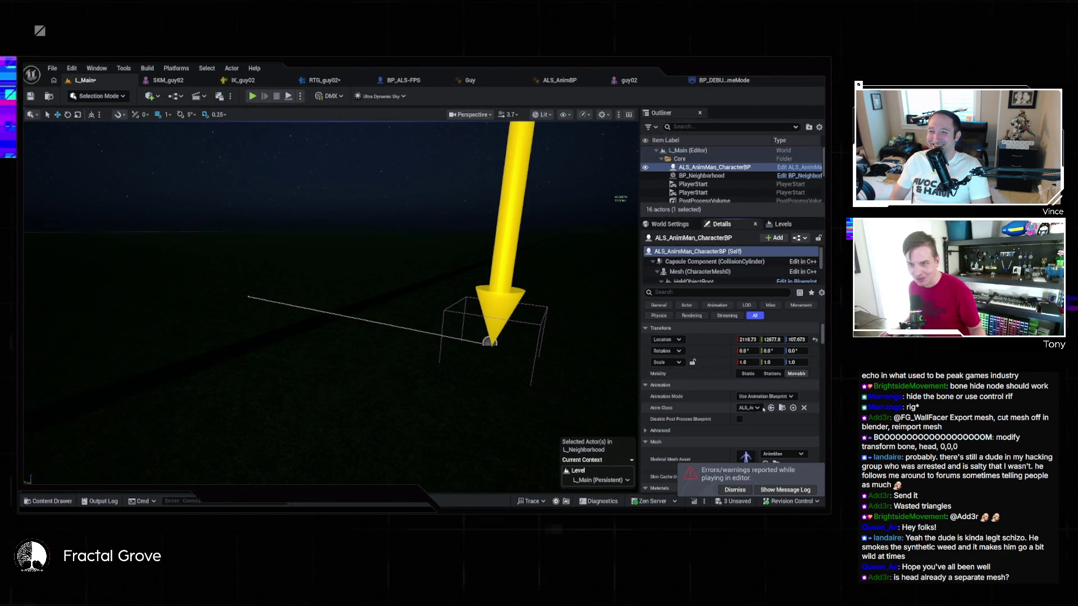
left_click(670, 224)
left_click(761, 263)
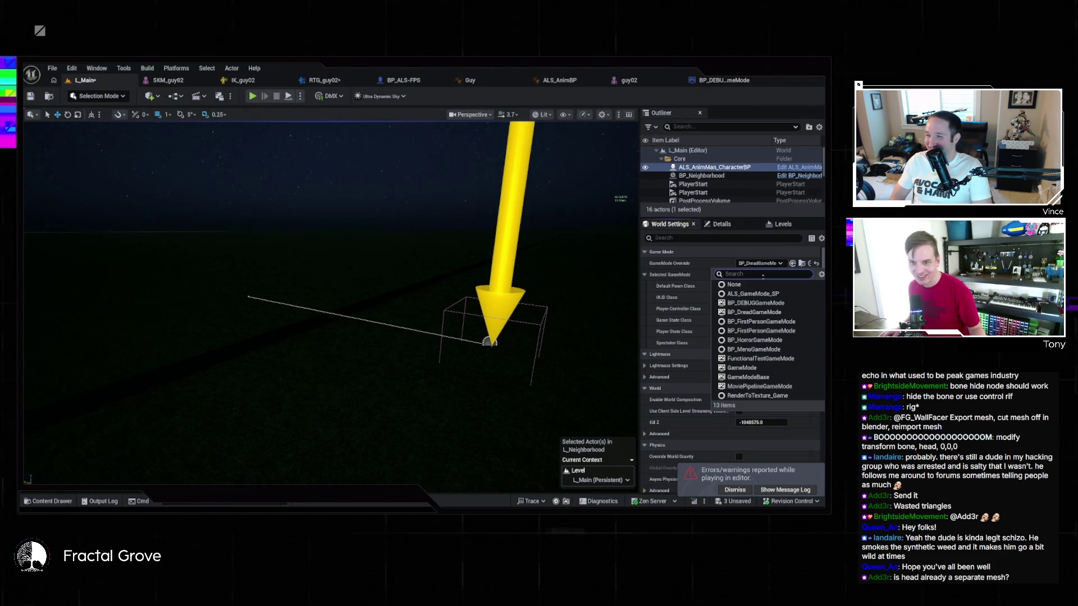
left_click(798, 313)
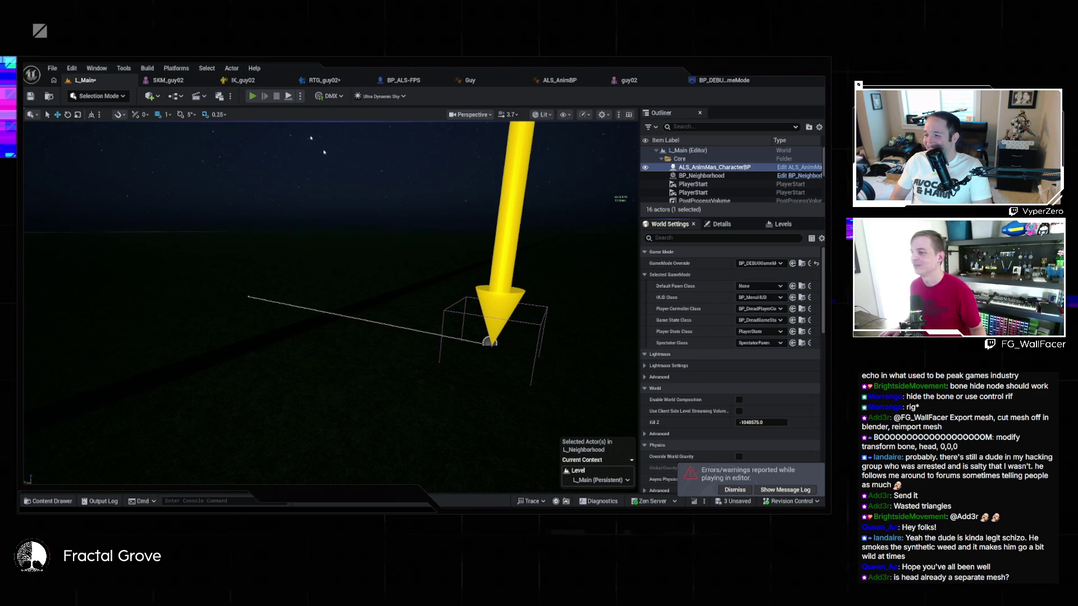
left_click(253, 96)
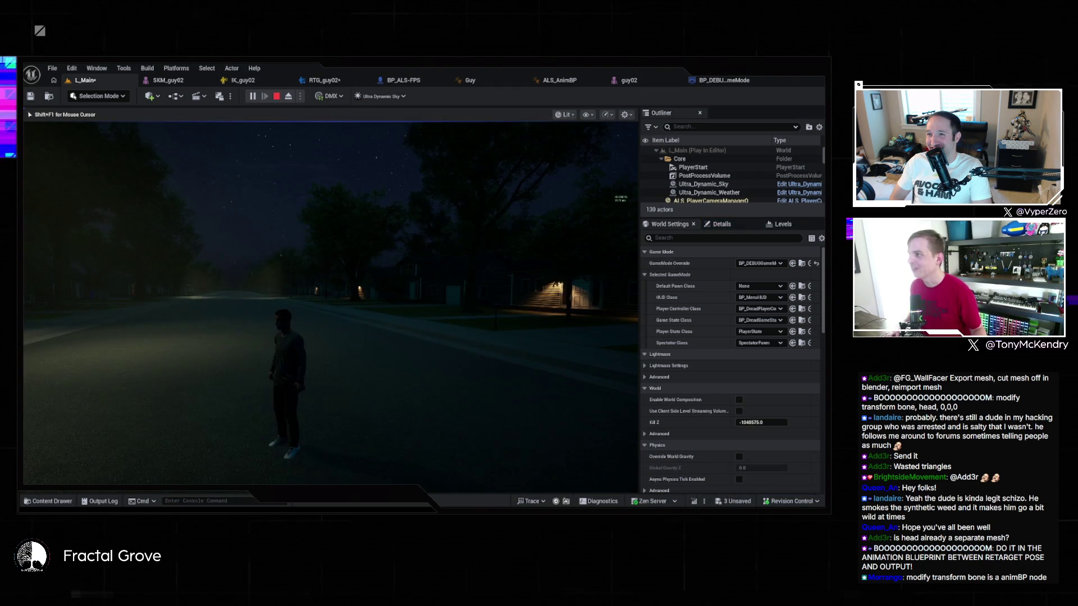
key("Escape")
left_click(318, 239)
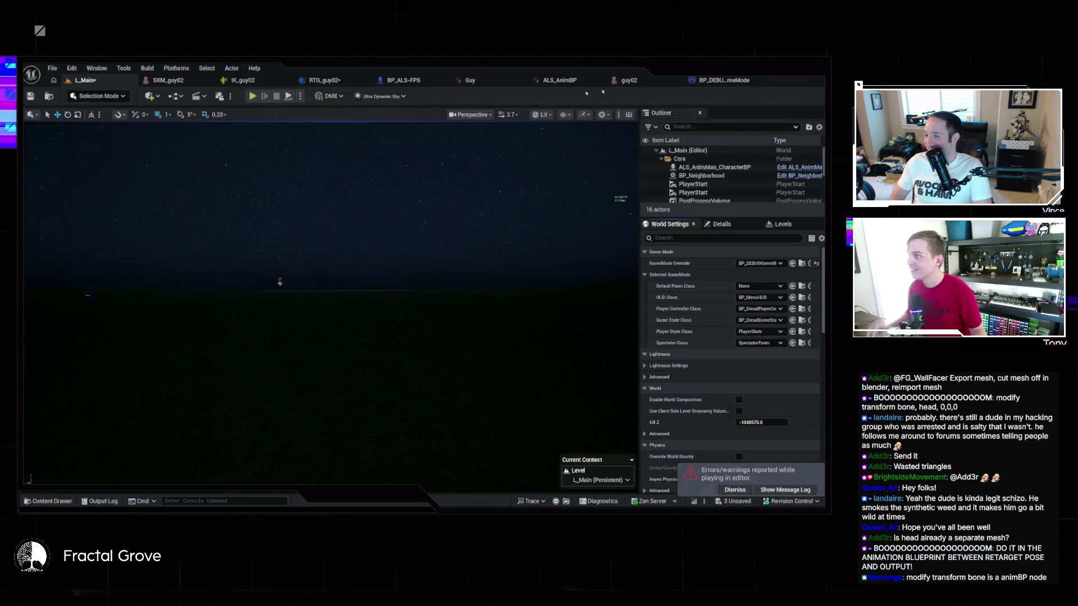
Check the guy02 skeleton's head bone, then run and stop another L_Main play test
left_click(167, 79)
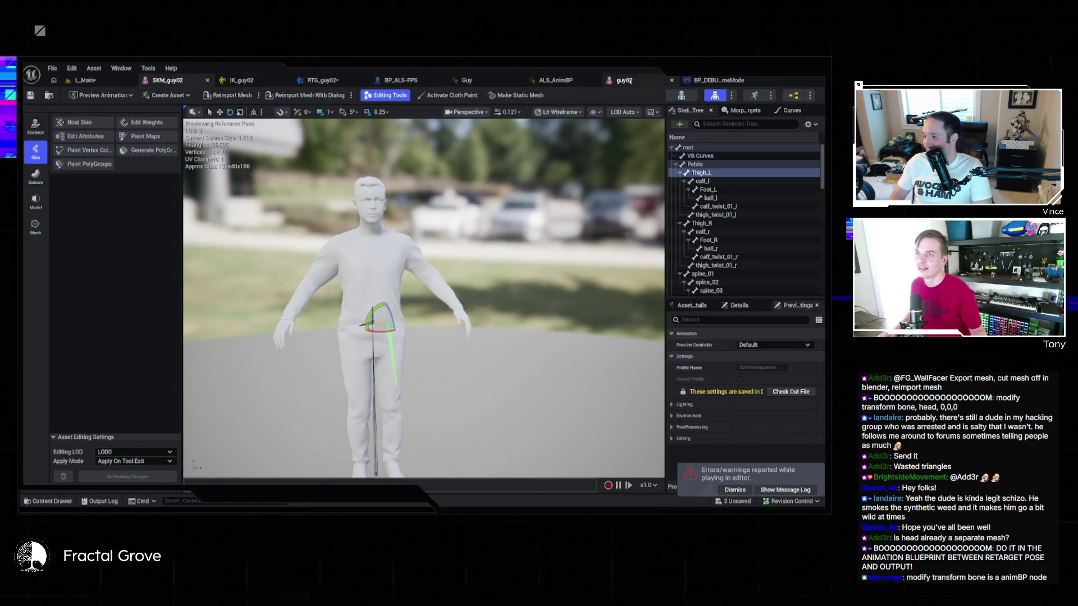
left_click(624, 80)
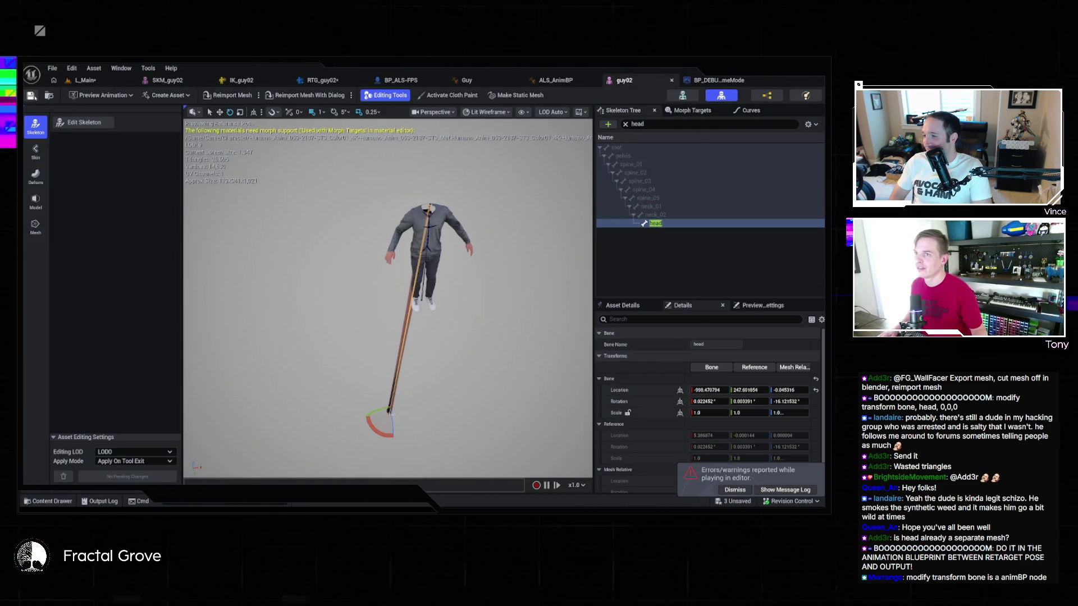
left_click(84, 80)
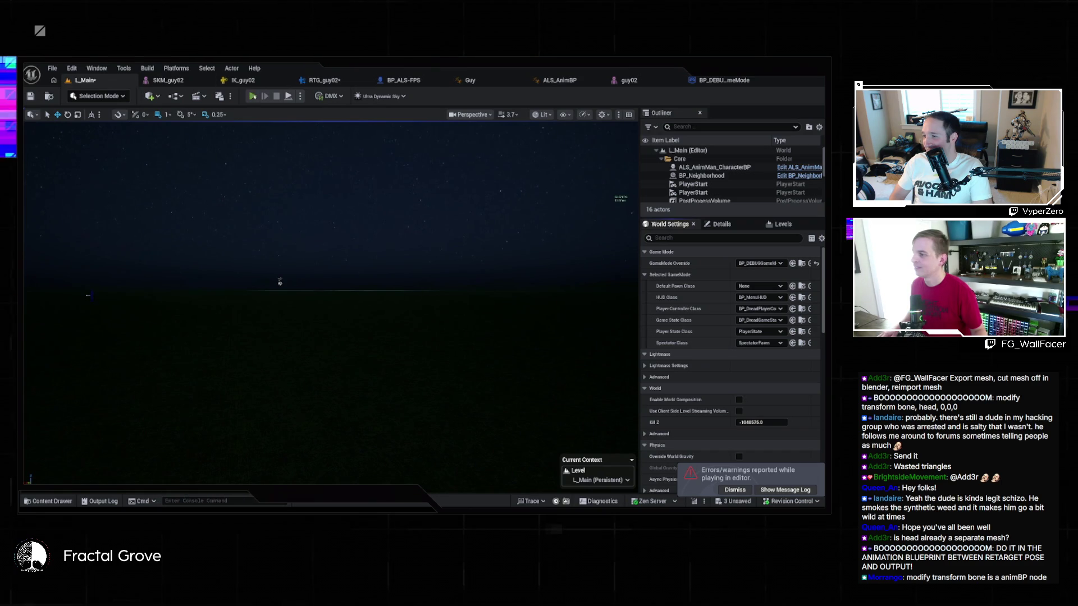
key("alt+p")
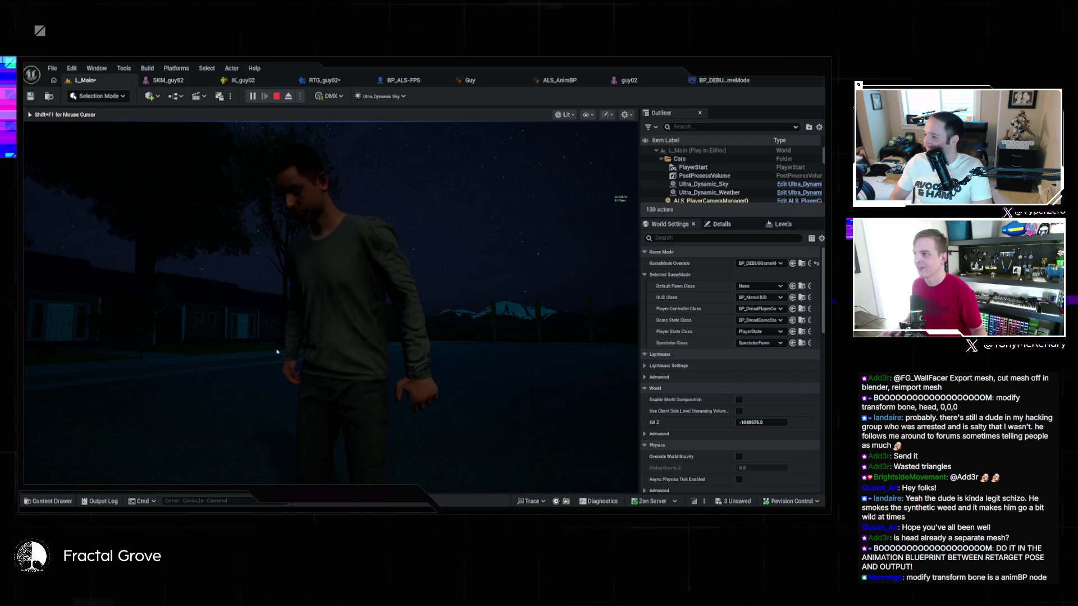
key("Escape")
left_click(295, 65)
left_click(180, 81)
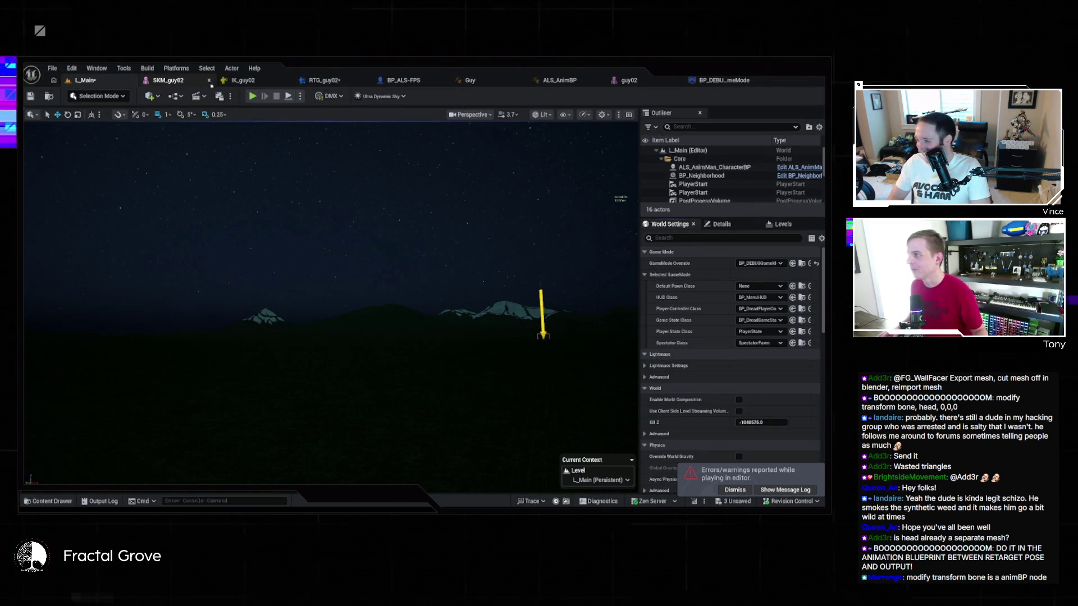
Undo the head bone's location edits, restoring it to about -0.20, 0.06, 0.0
left_click(623, 83)
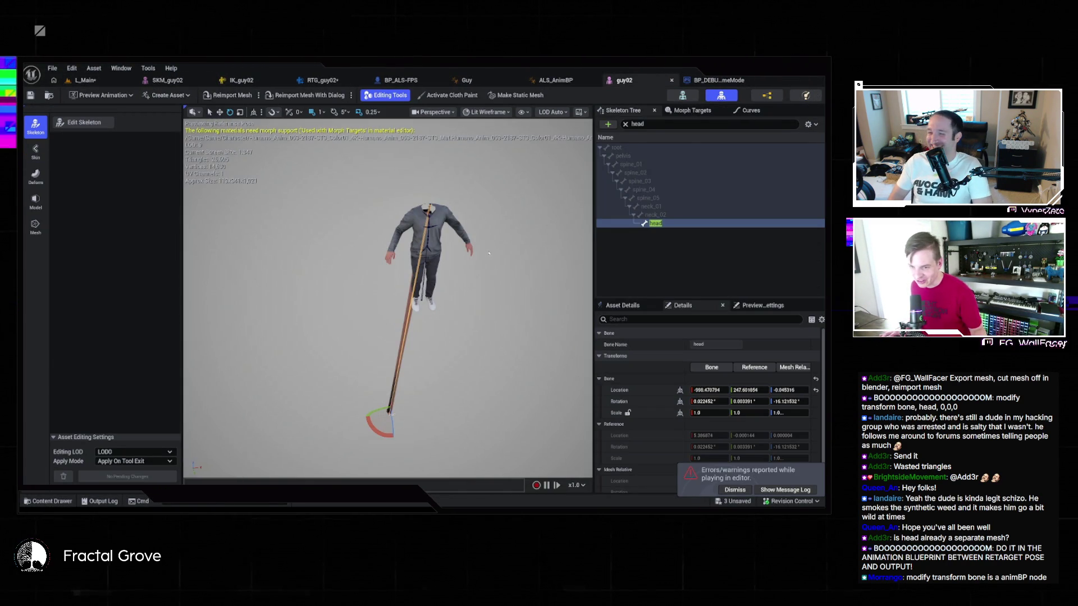
key("ctrl+z")
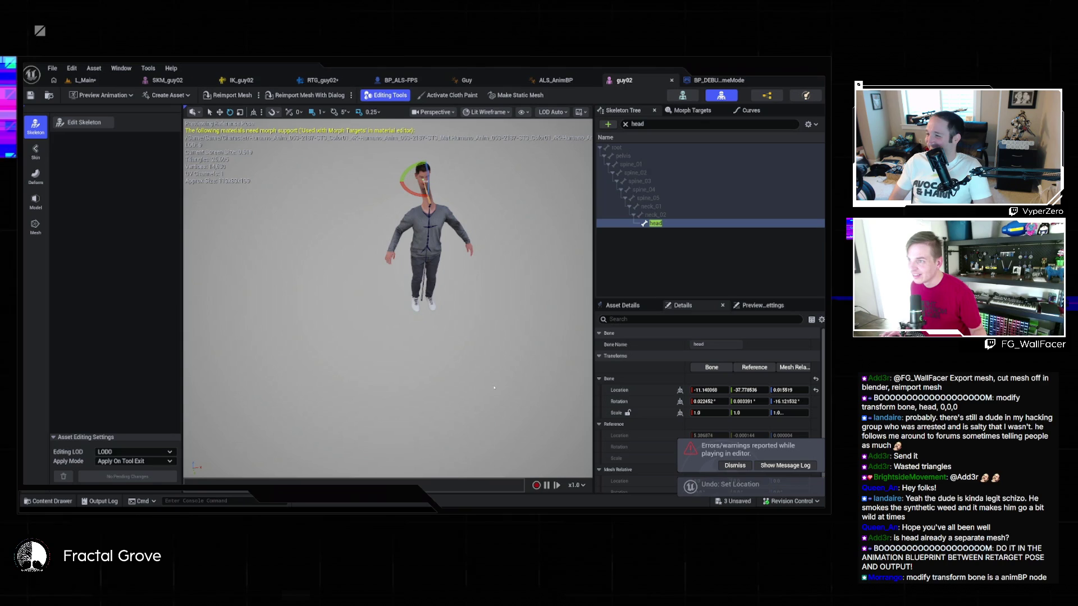
key("ctrl+y")
key("ctrl+z")
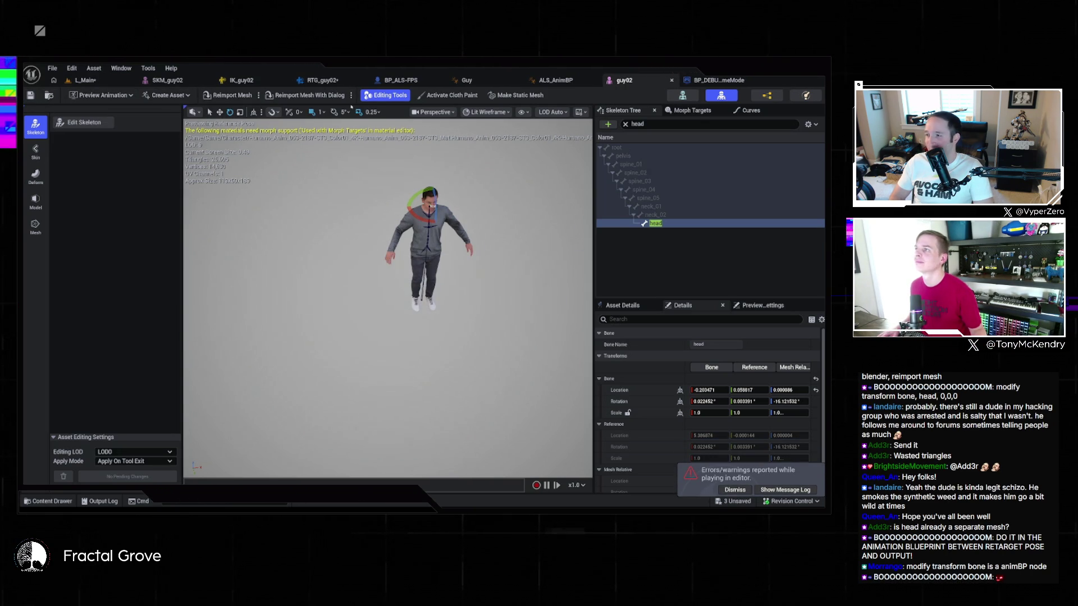
In the Guy AnimGraph, drag off Retarget Pose From Mesh and search for a transform bone node
left_click(564, 84)
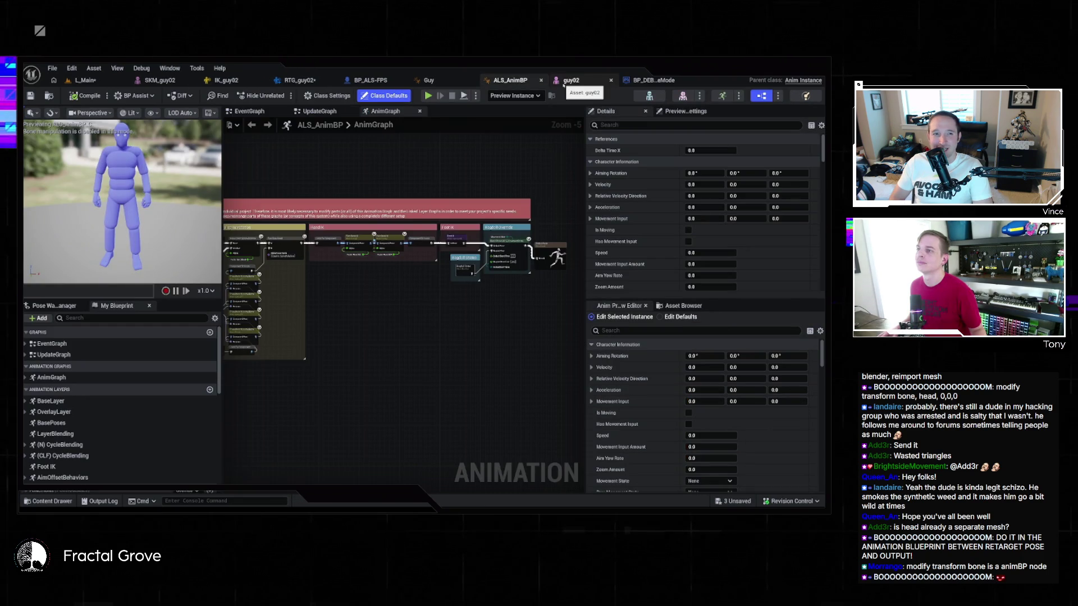
left_click(428, 80)
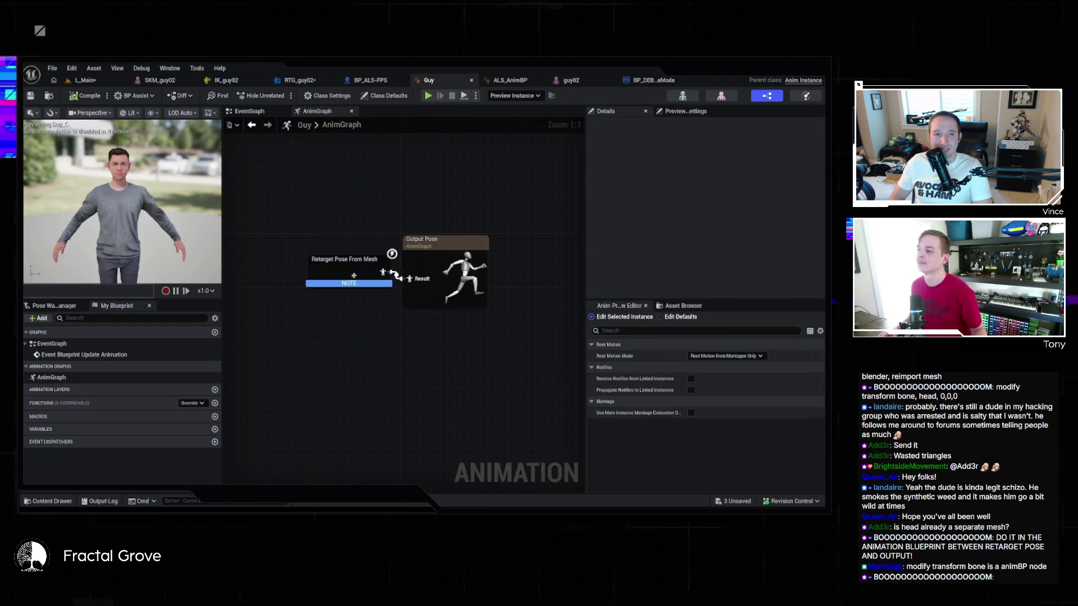
left_click_drag(296, 290, 296, 283)
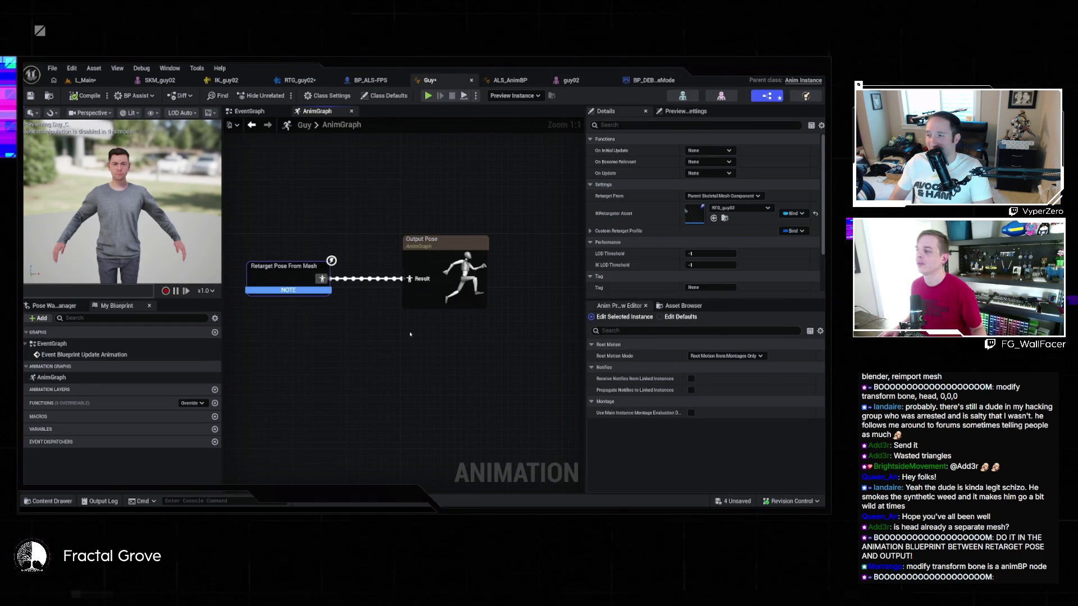
left_click_drag(346, 331, 348, 333)
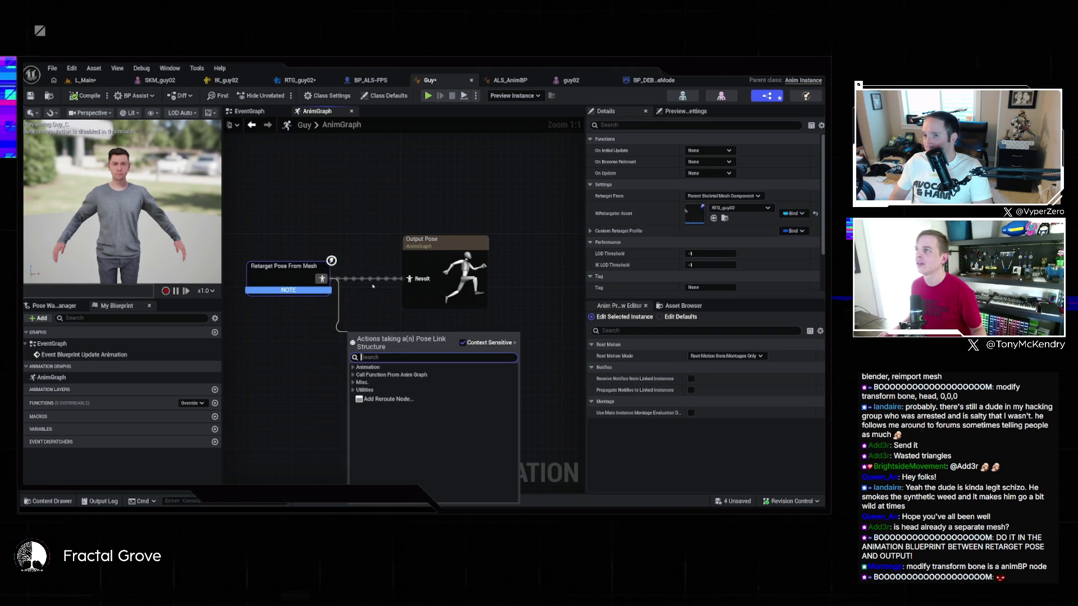
type("modify tra")
key("BackSpace")
key("BackSpace")
key("BackSpace")
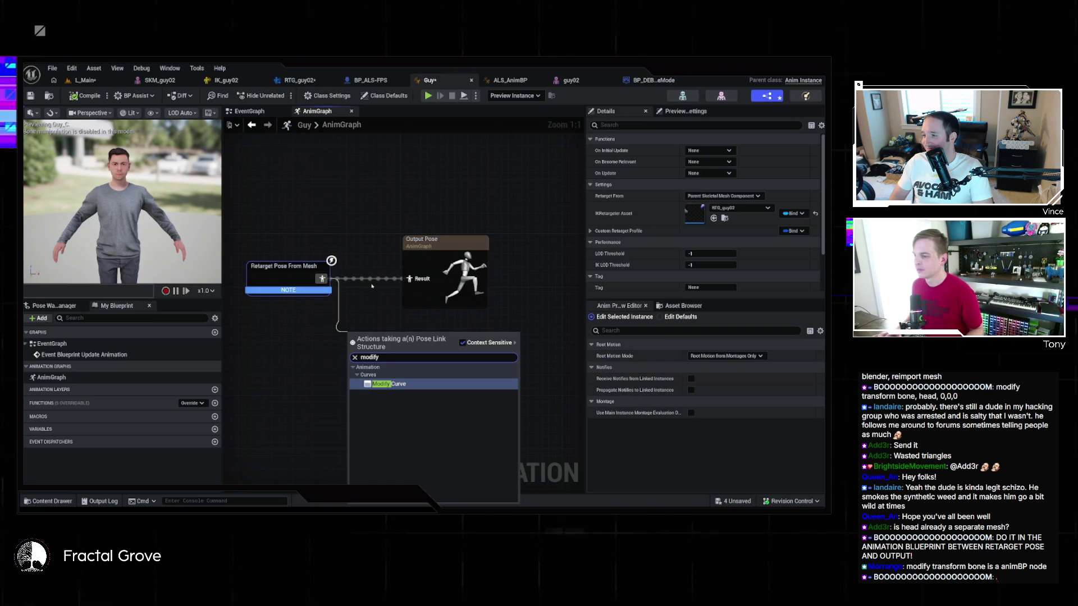
key("BackSpace")
key("BackSpace")
key("BackSpace")
type("tans")
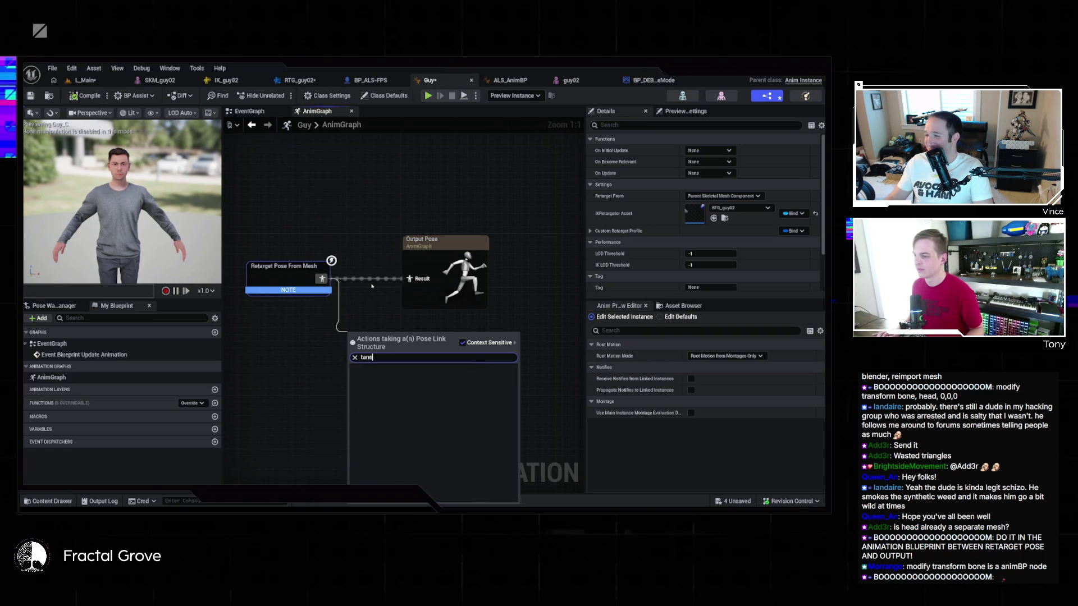
key("BackSpace")
key("BackSpace")
type("ransform bone")
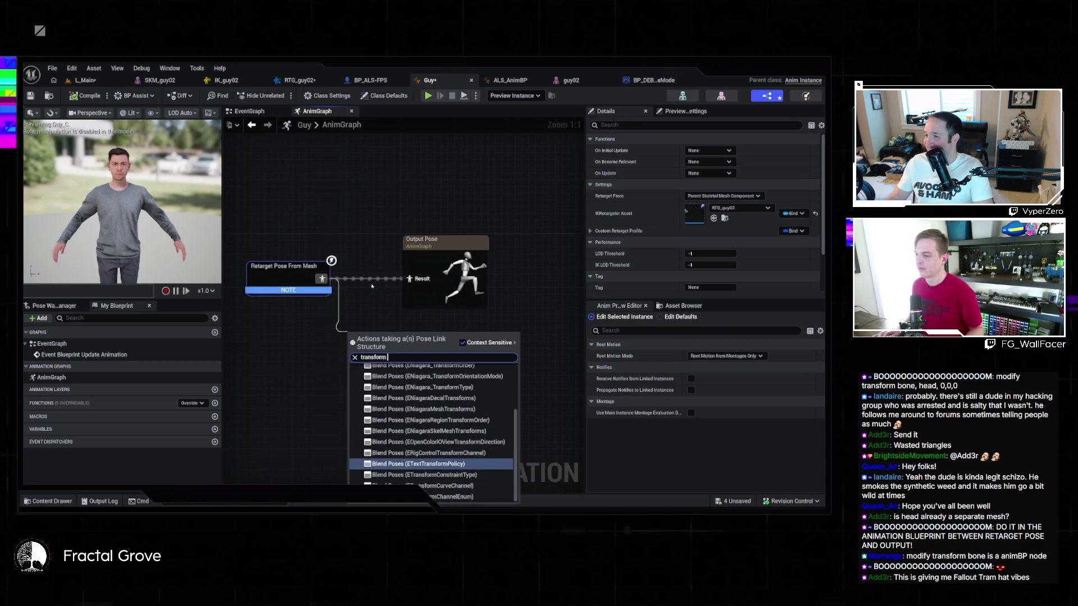
key("BackSpace")
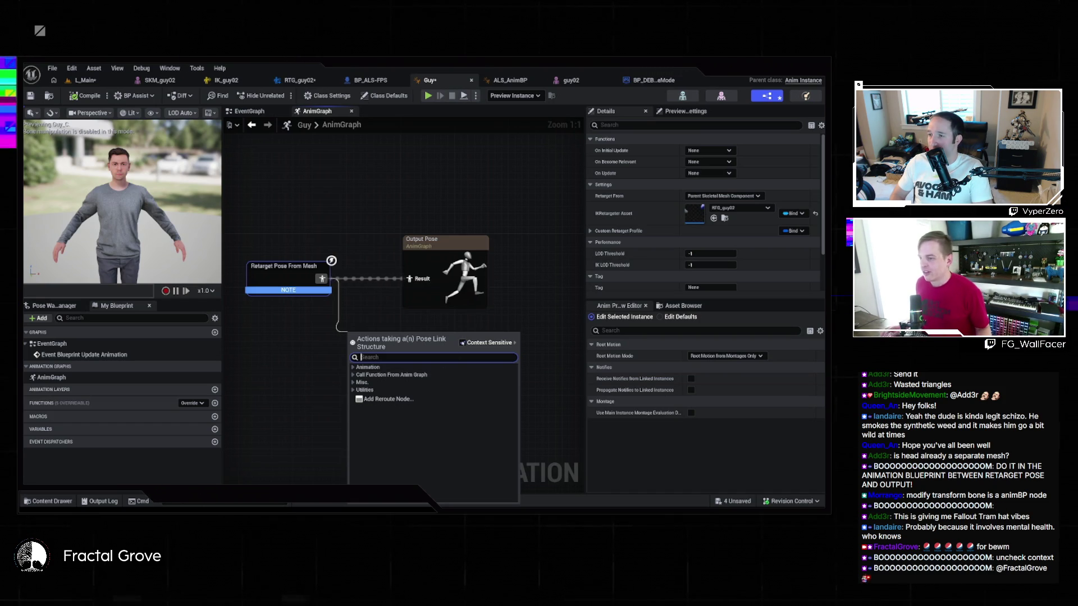
Untick Context Sensitive, add Transform (Modify) Bone via 'modify tra', and line it up with Output Pose
left_click(462, 343)
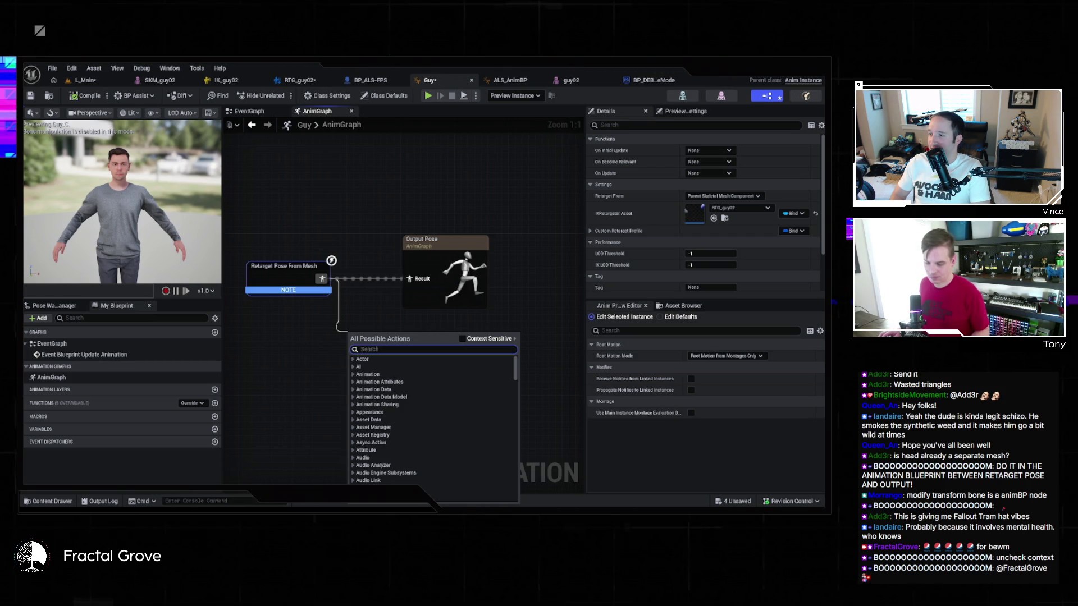
type("modify tra")
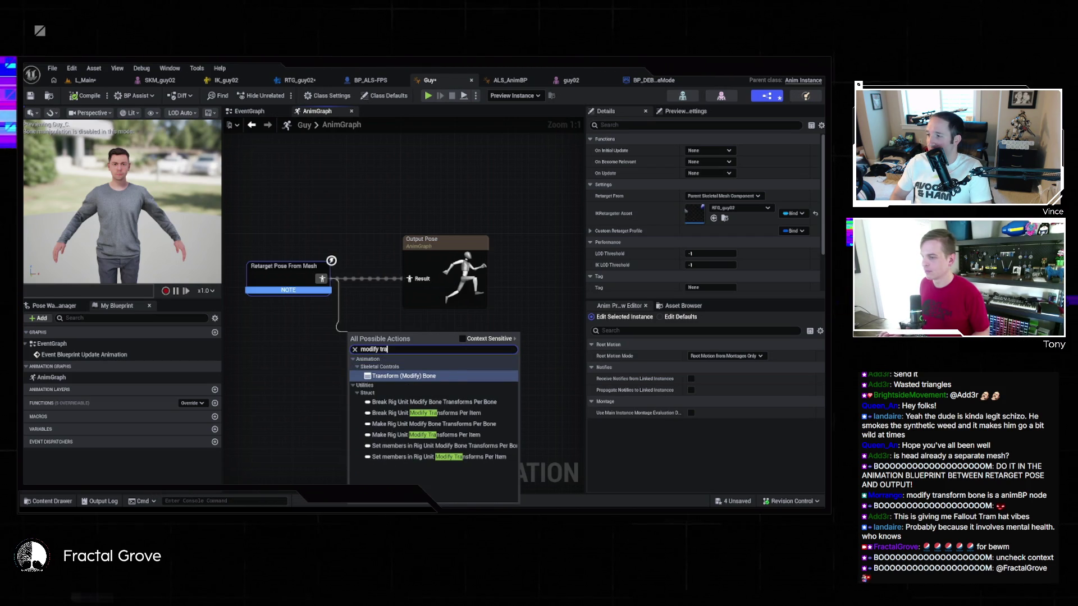
key("Return")
scroll(435, 249, "down", 1)
mouse_move(360, 337)
left_mouse_down()
mouse_move(465, 312)
mouse_move(263, 296)
left_mouse_up()
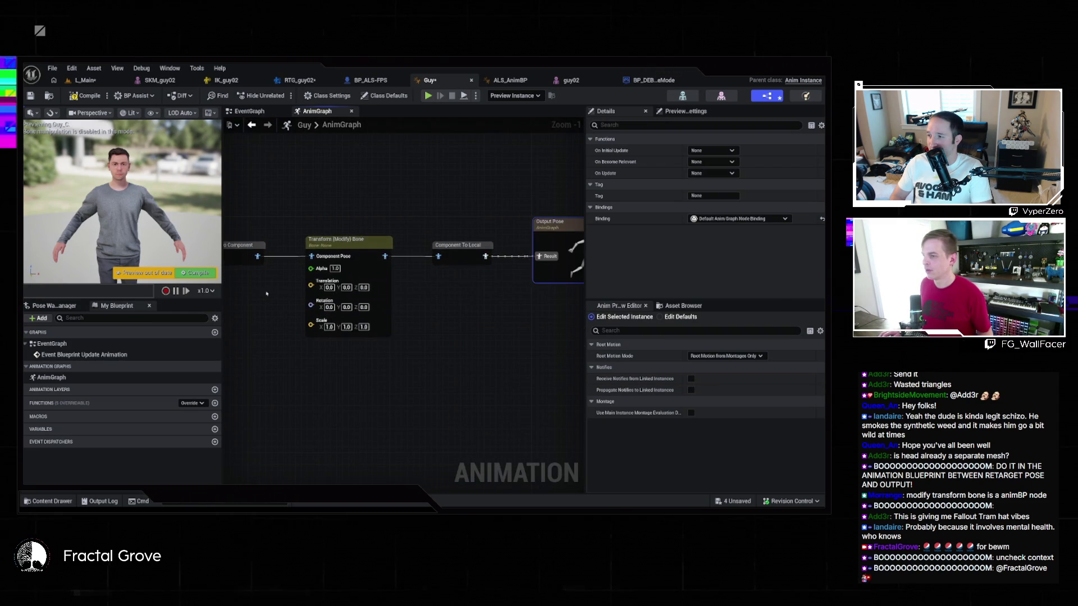
Set the Transform (Modify) Bone node's Bone to Modify to head and compile the Guy AnimGraph
left_click_drag(417, 311, 494, 317)
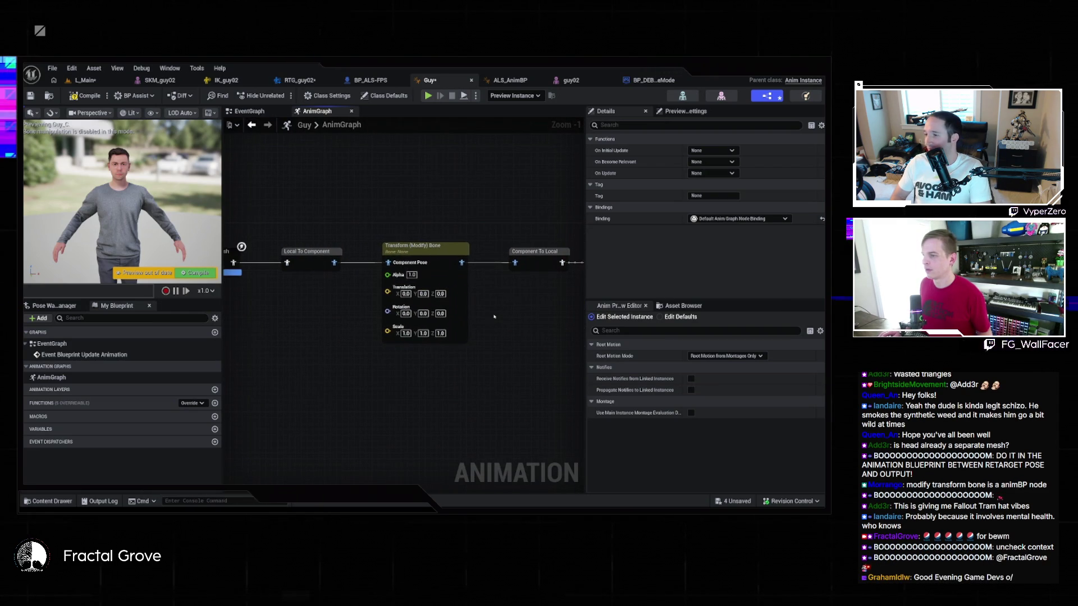
left_click(442, 265)
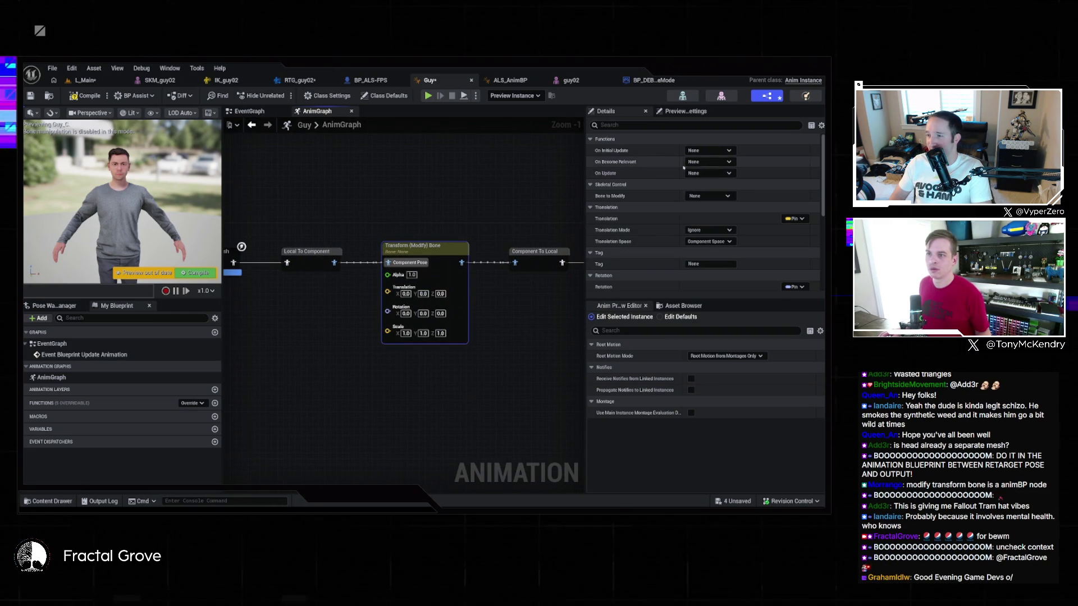
left_click(708, 196)
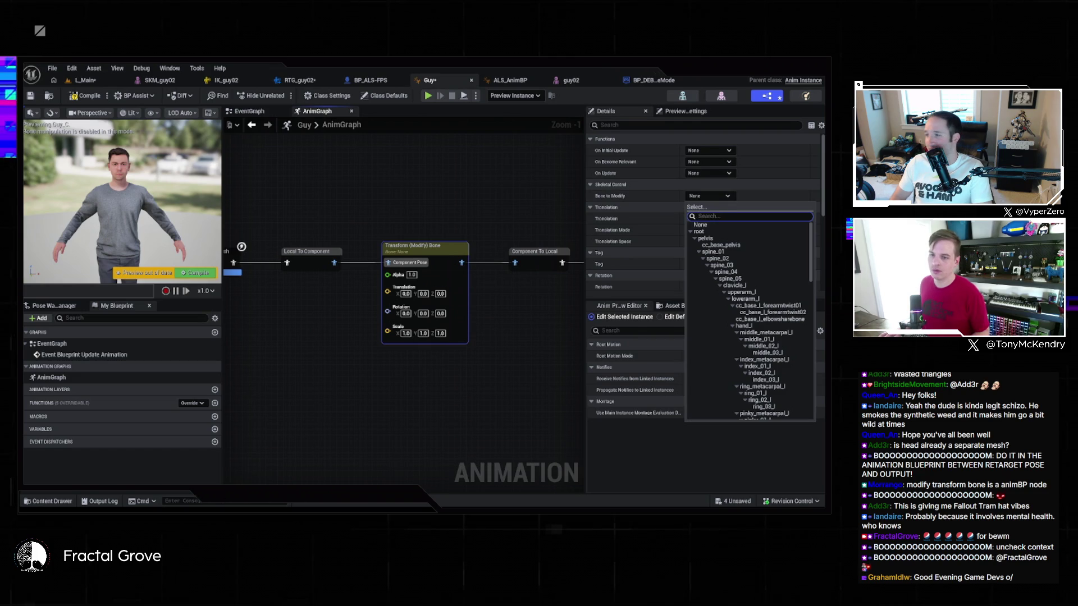
type("head")
left_click(701, 225)
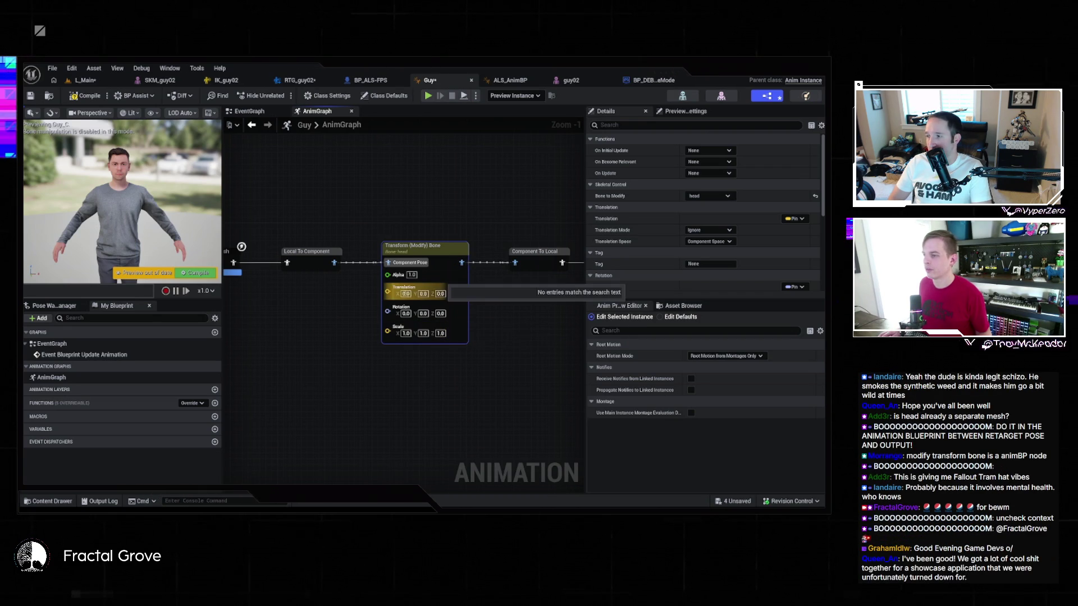
left_click(499, 292)
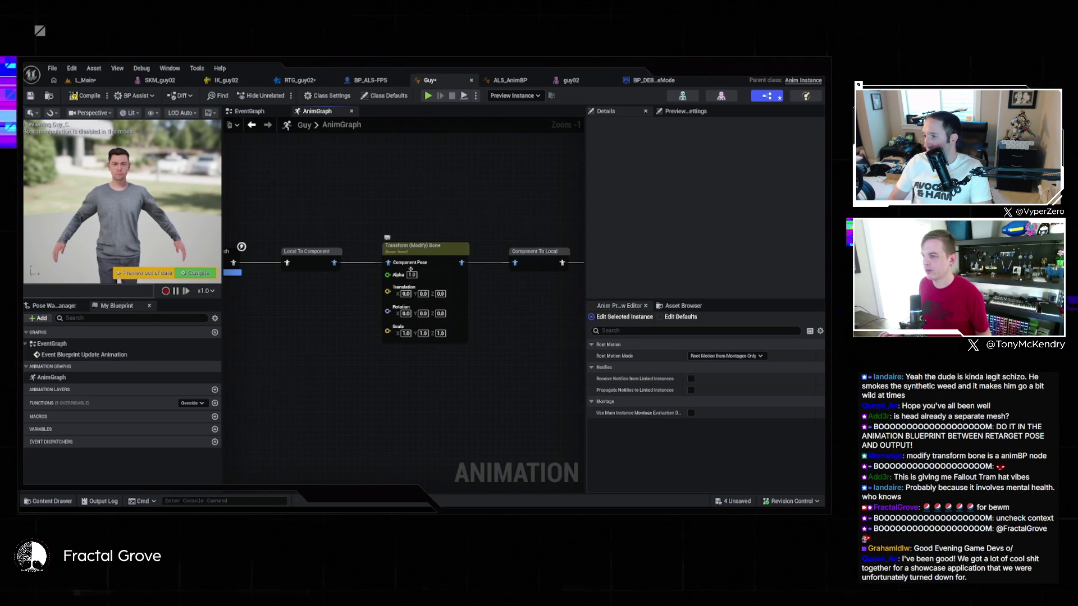
scroll(500, 291, "down", 3)
left_click(88, 100)
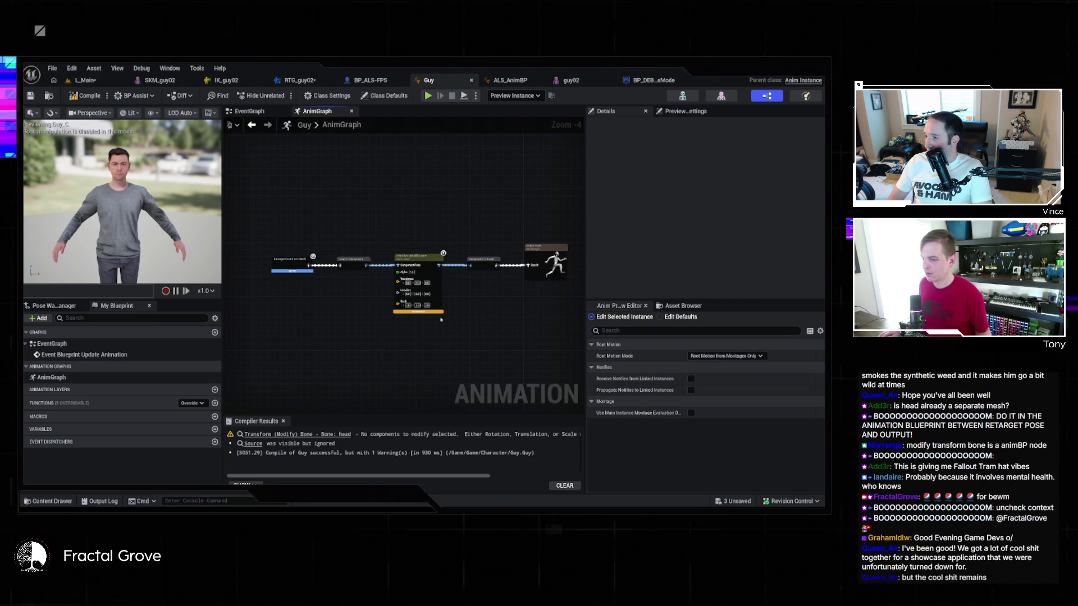
Check the node's translation mode and space options, leaving translation mode at Ignore
scroll(434, 309, "up", 4)
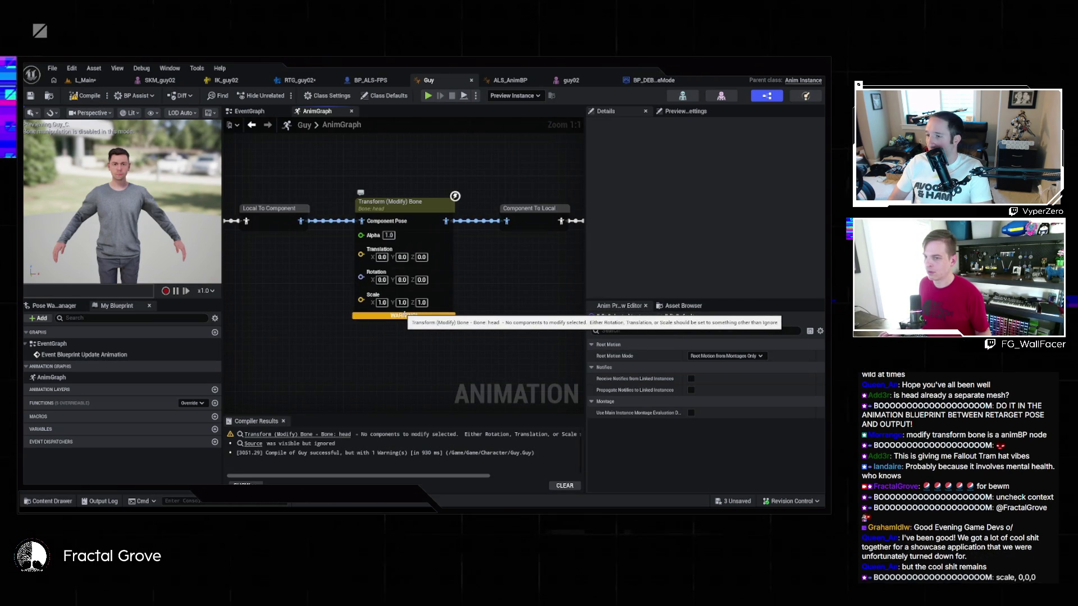
left_click(404, 313)
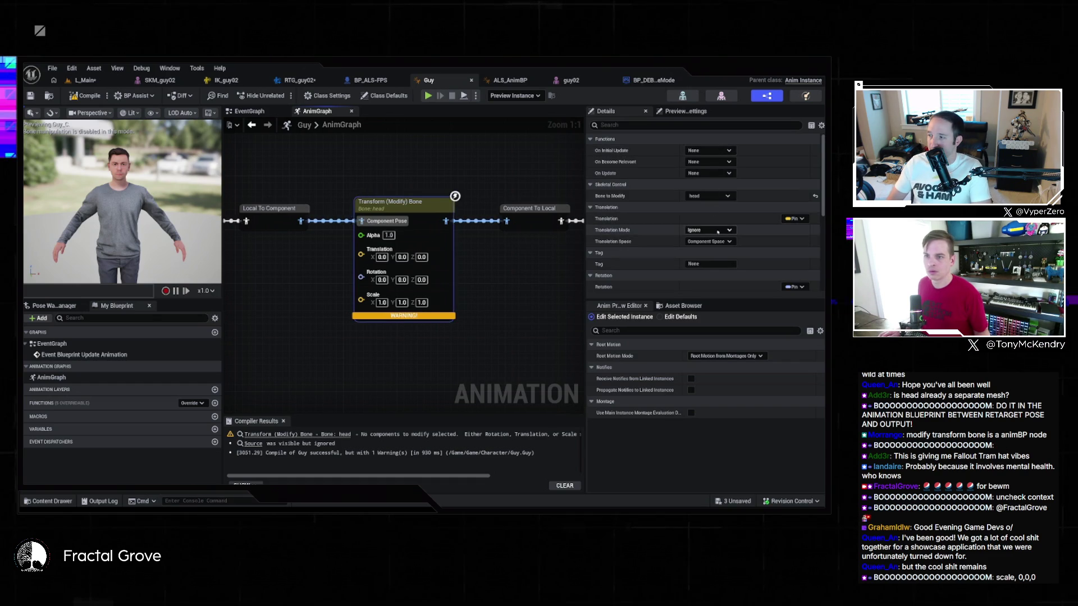
left_click(727, 230)
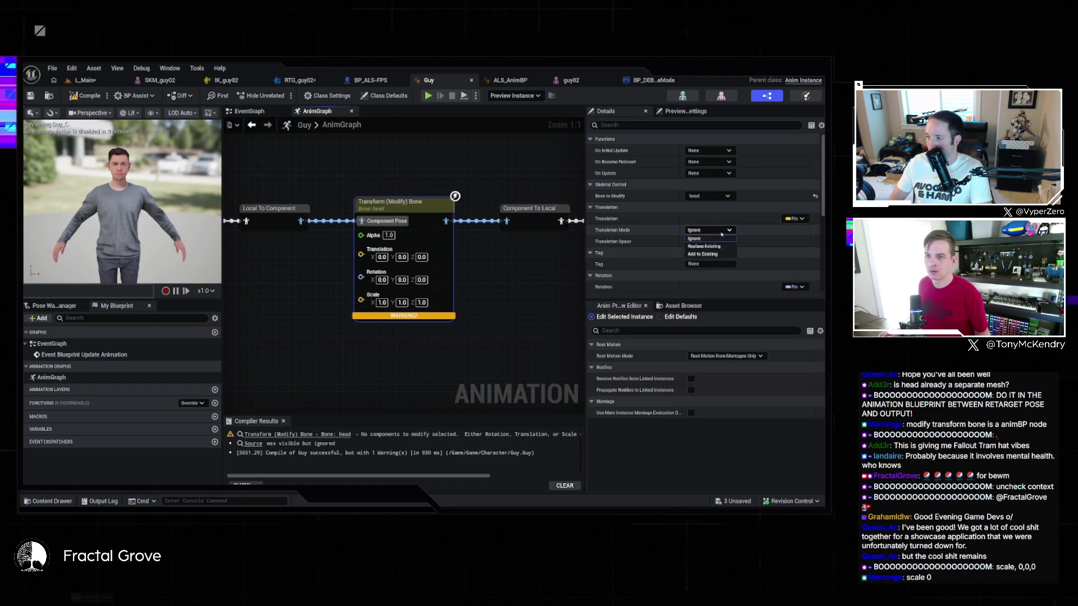
left_click(727, 239)
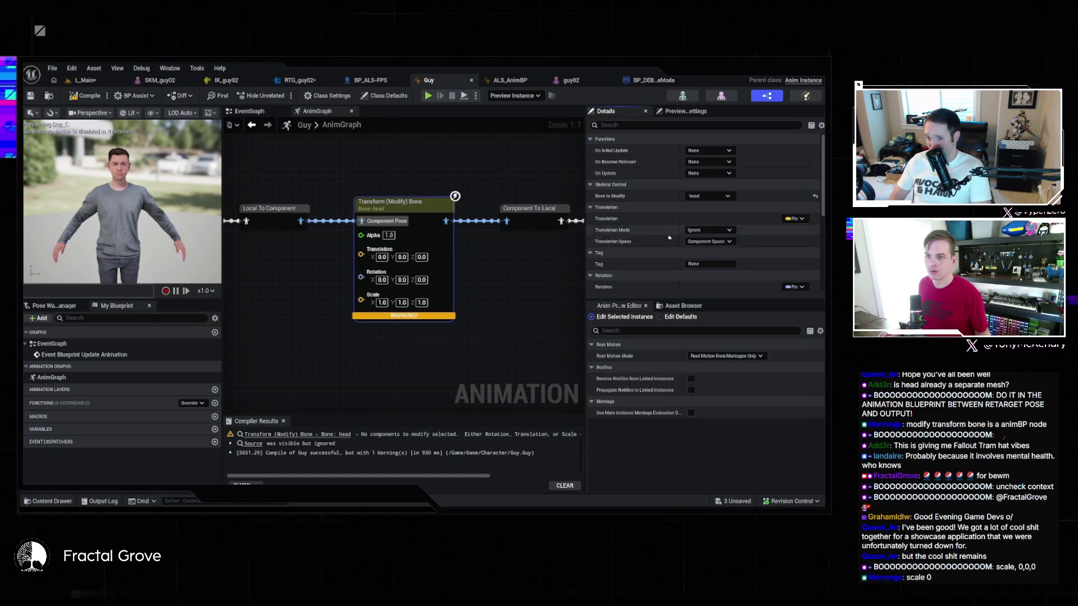
left_click(728, 242)
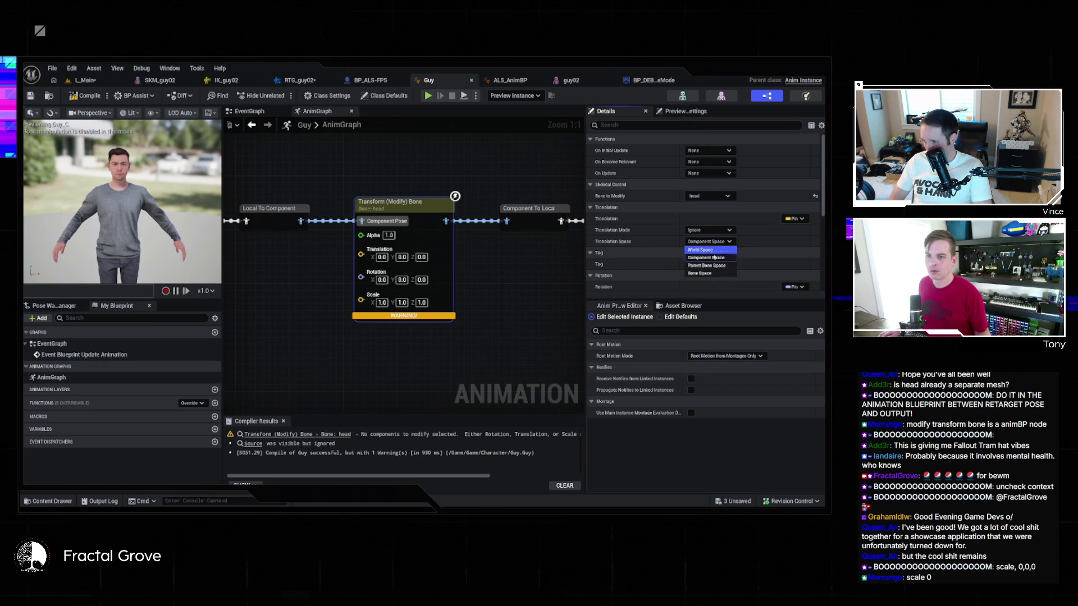
left_click(706, 242)
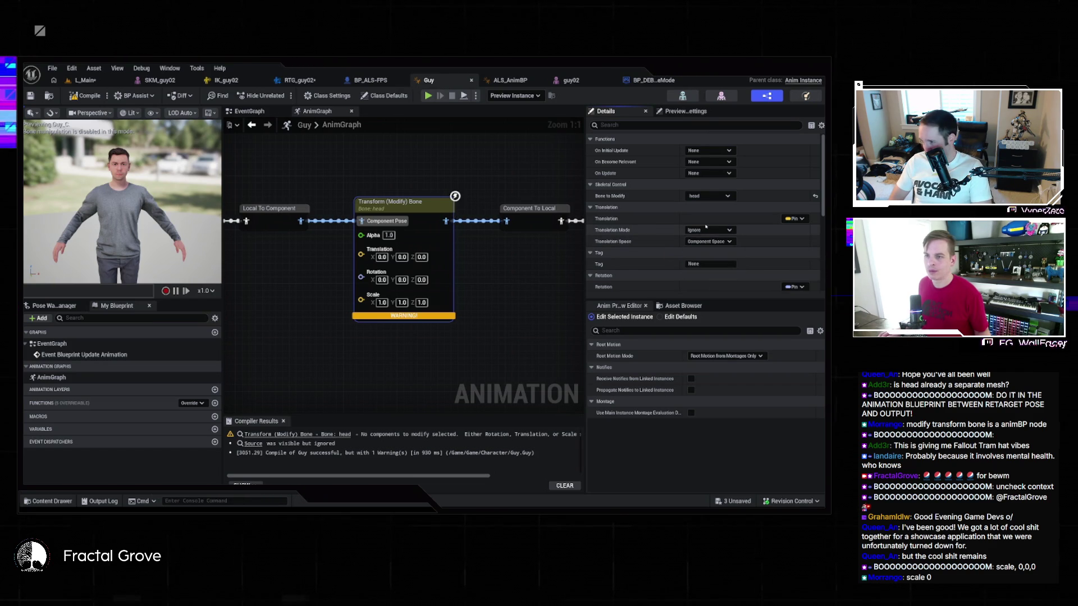
left_click(729, 230)
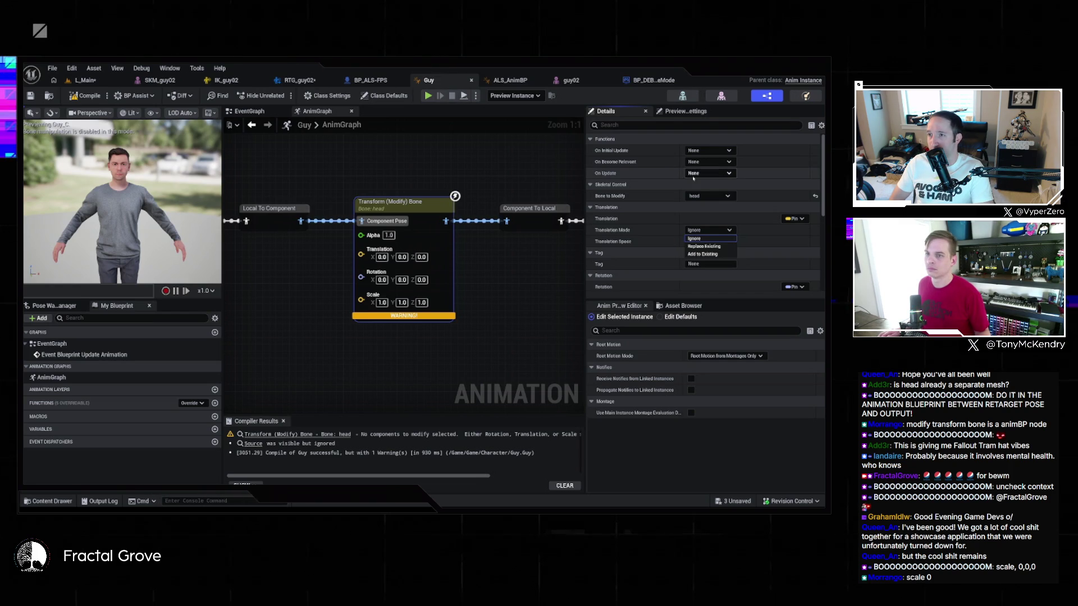
left_click(696, 238)
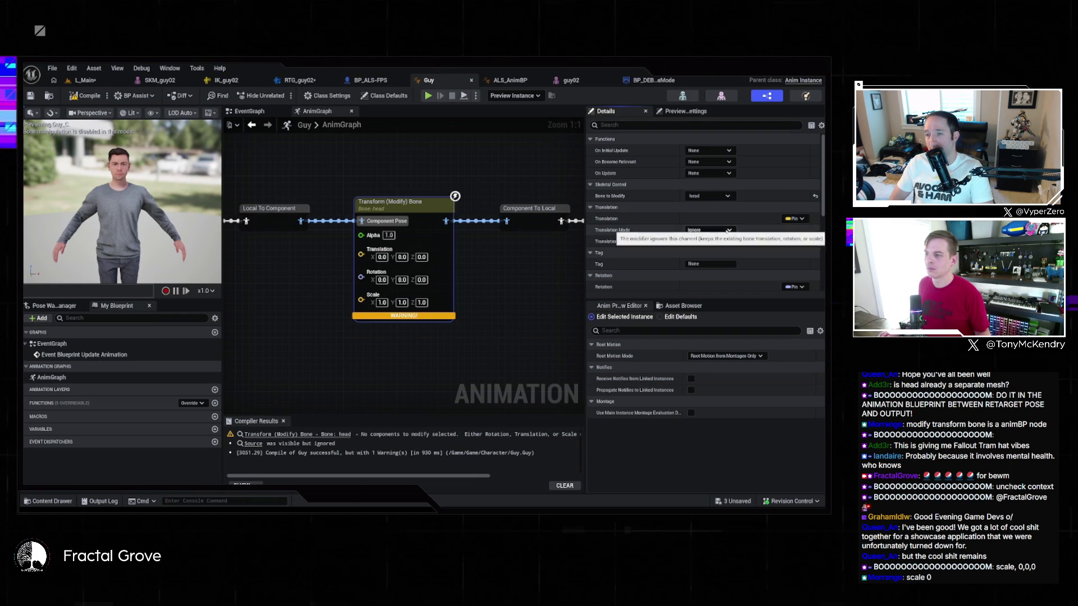
Set the node's Scale to 0, 0, 0 and recompile the Guy blueprint
left_click(382, 302)
type("0")
key("Tab")
type("0")
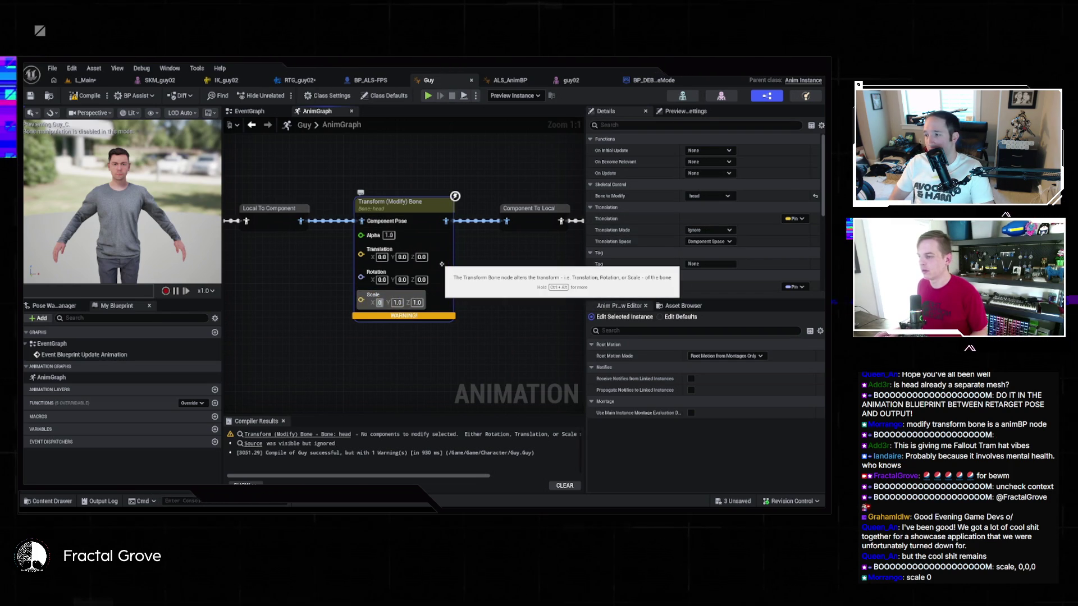
key("Tab")
type("0")
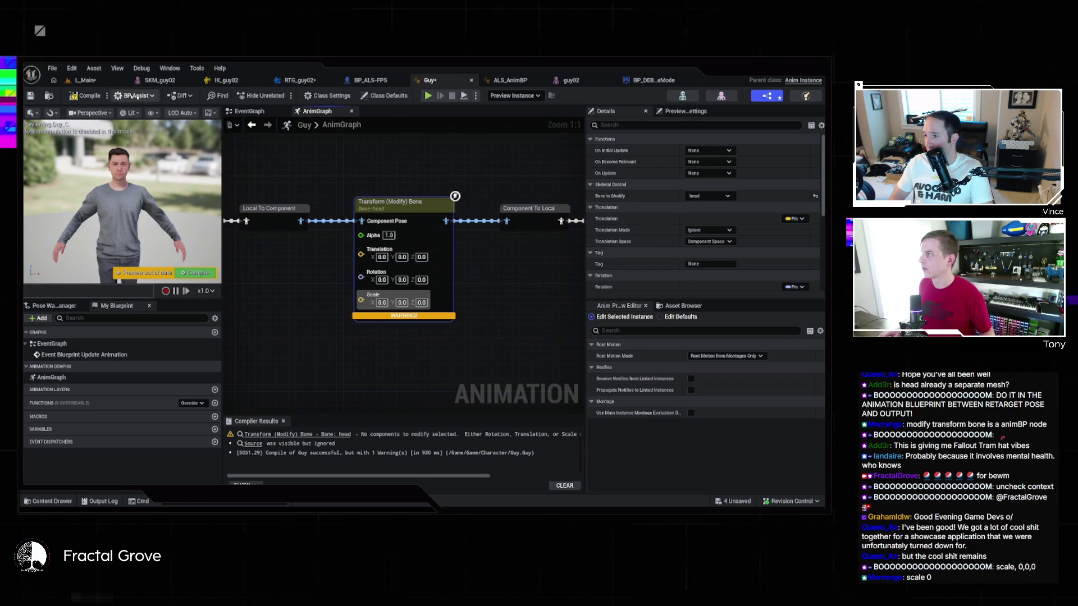
left_click(95, 97)
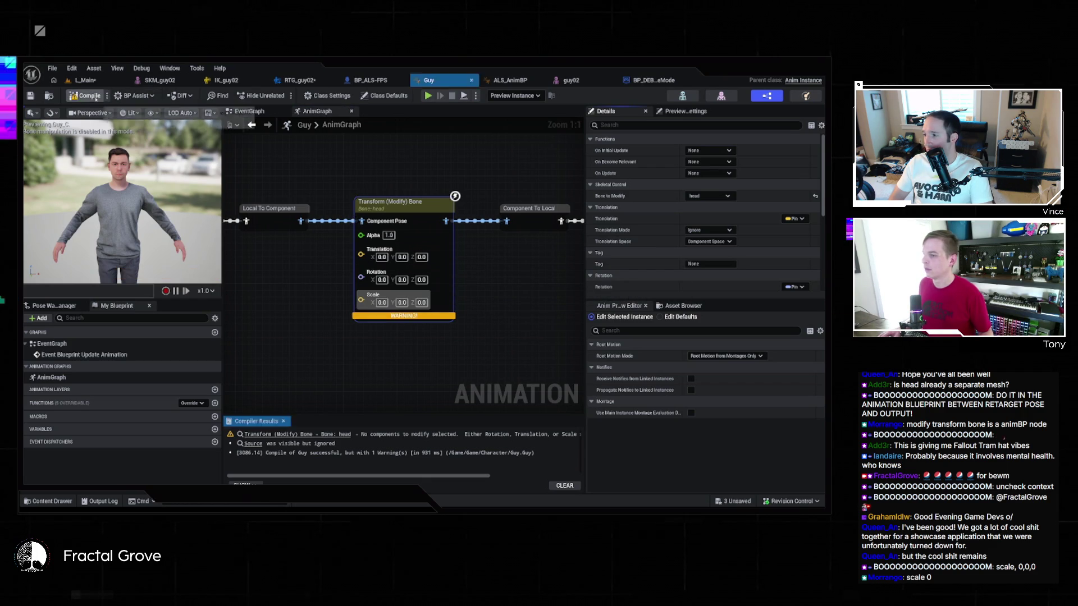
Set Scale Mode to Replace Existing, recompile, and switch to the L_Main level
scroll(746, 268, "down", 3)
left_click(716, 250)
left_click(721, 269)
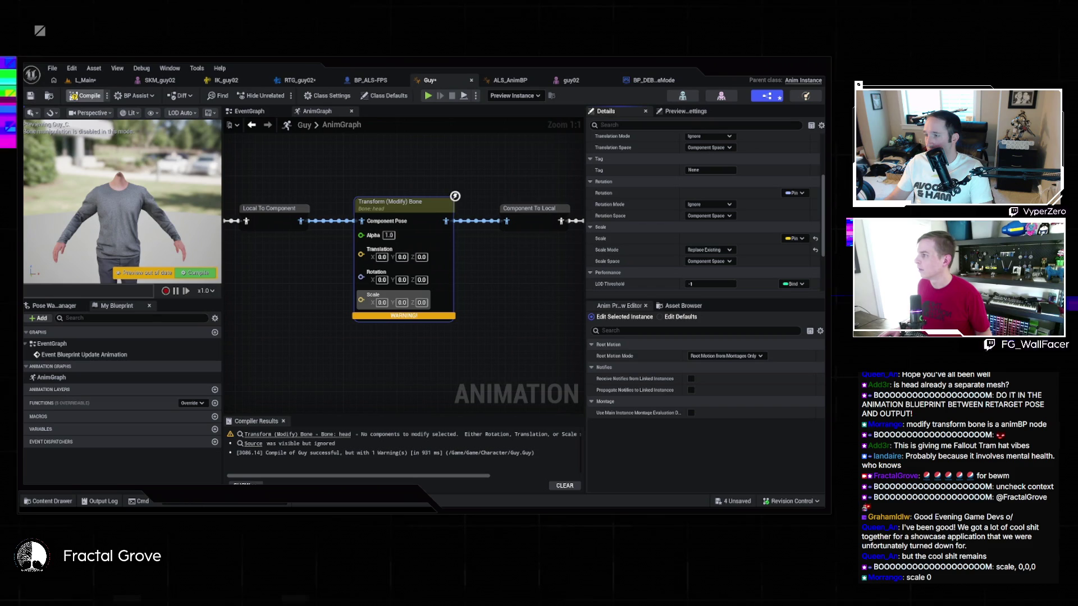
left_click(85, 96)
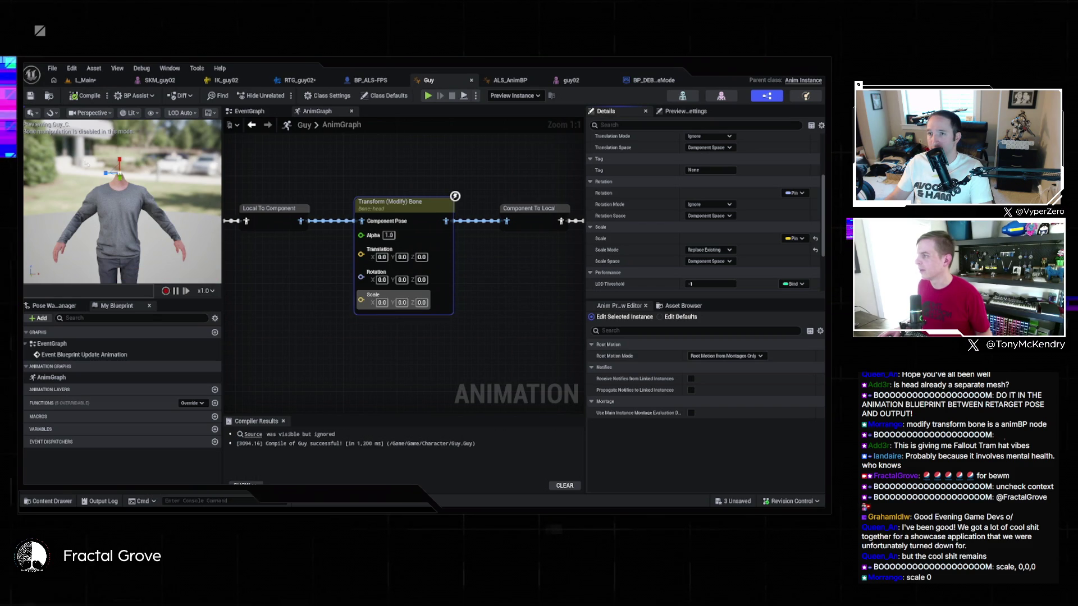
left_click(84, 80)
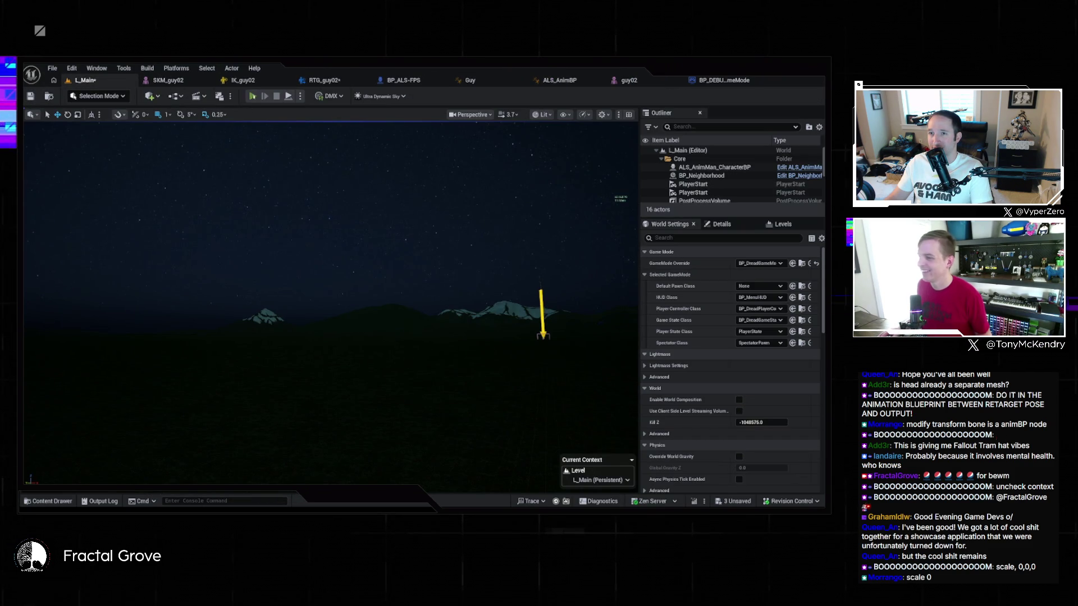
Briefly play-test L_Main, then set the World Settings GameMode Override to BP_DEBUGGameMode
key("alt+p")
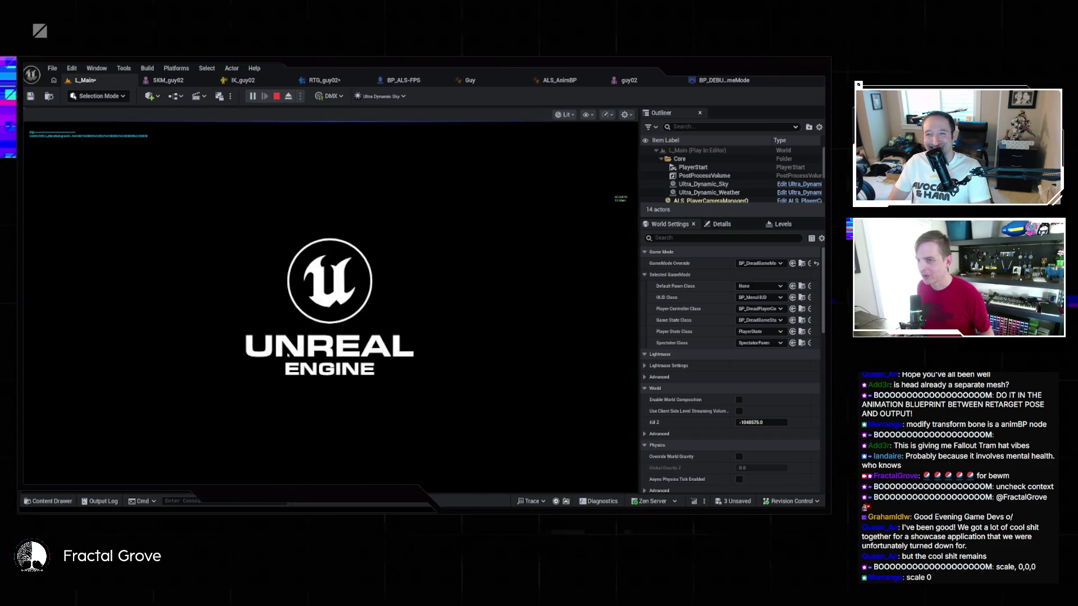
key("Escape")
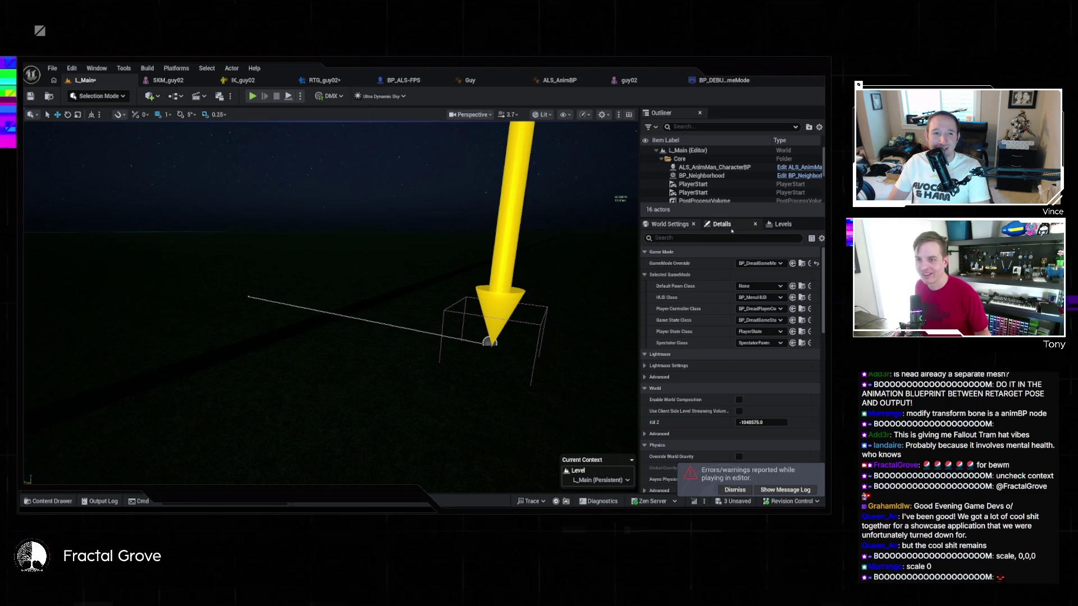
left_click(758, 263)
left_click(765, 303)
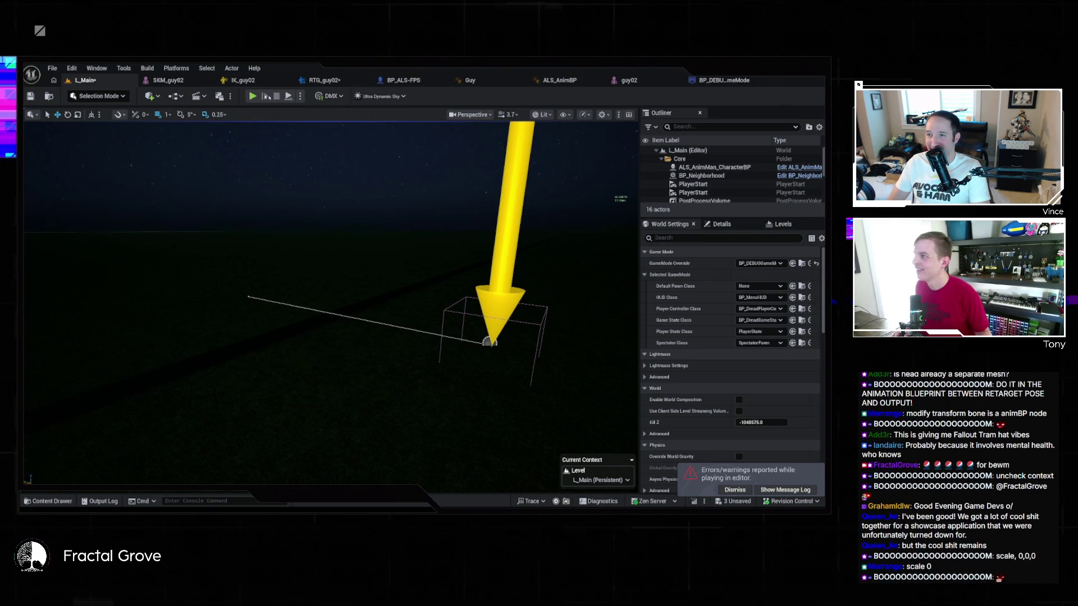
Play-test the level with the new game mode, check the Ground and character, then play again
key("alt+p")
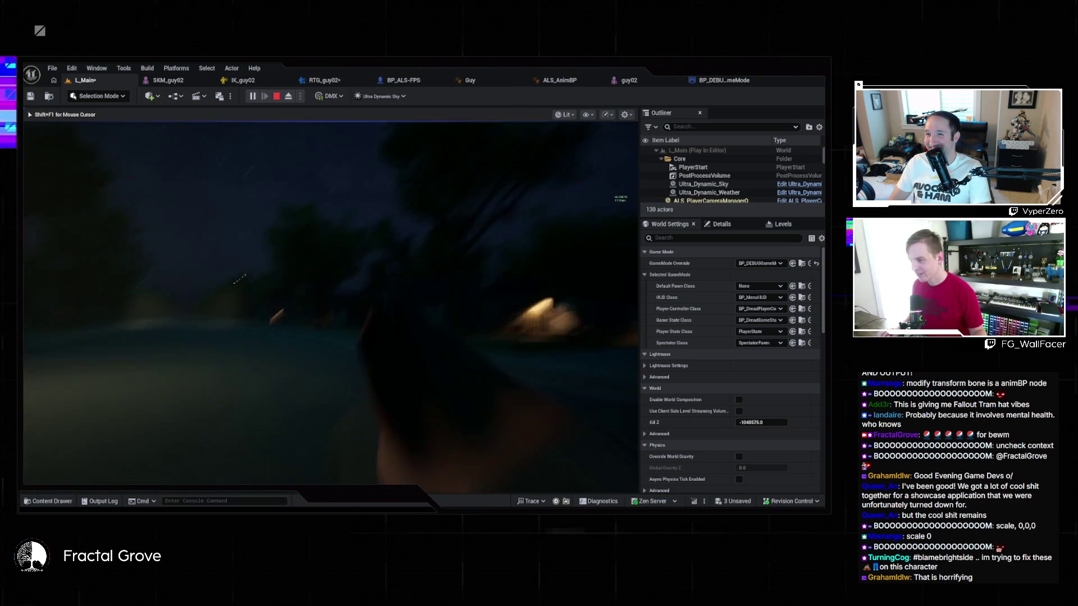
key("Escape")
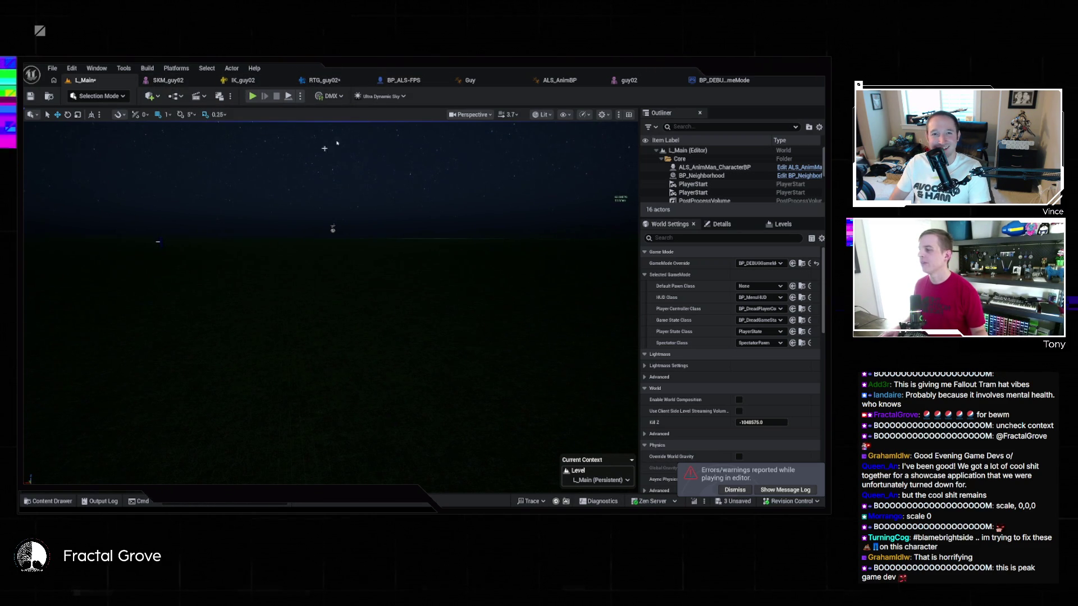
left_click(173, 242)
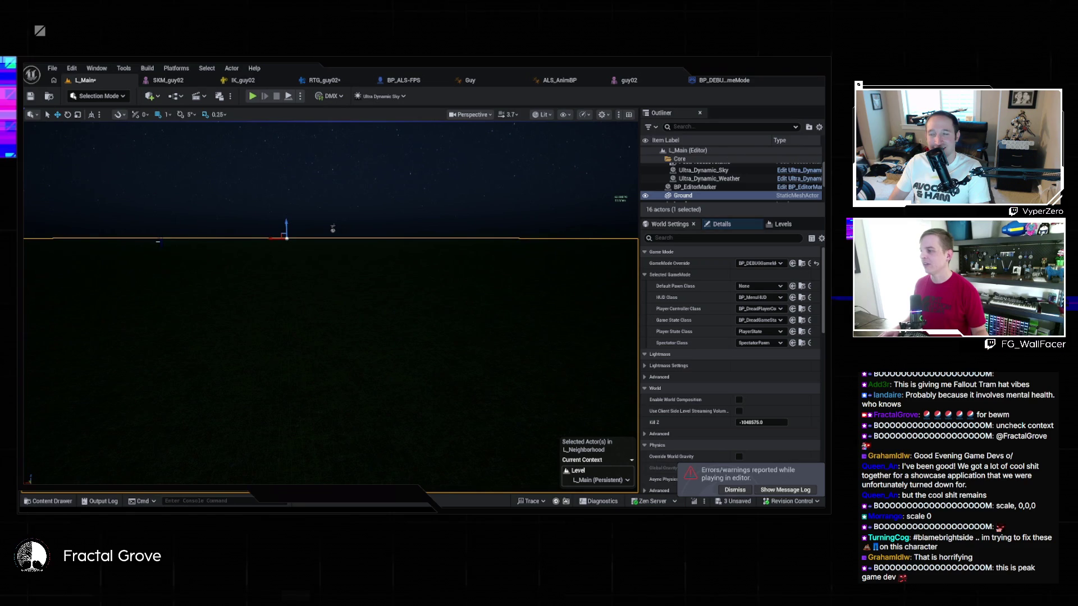
left_click(159, 242)
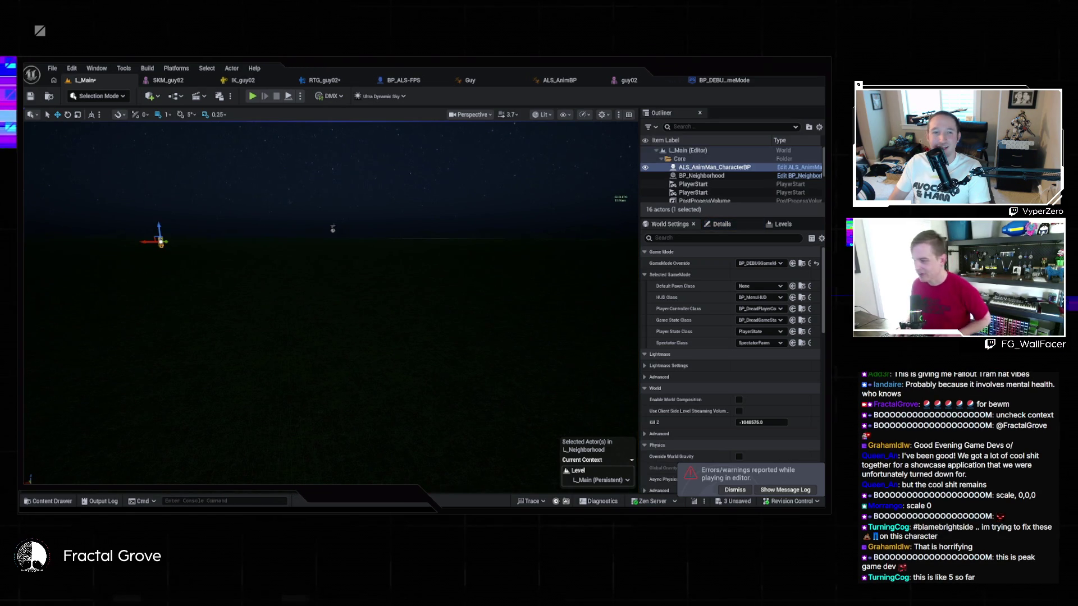
key("Escape")
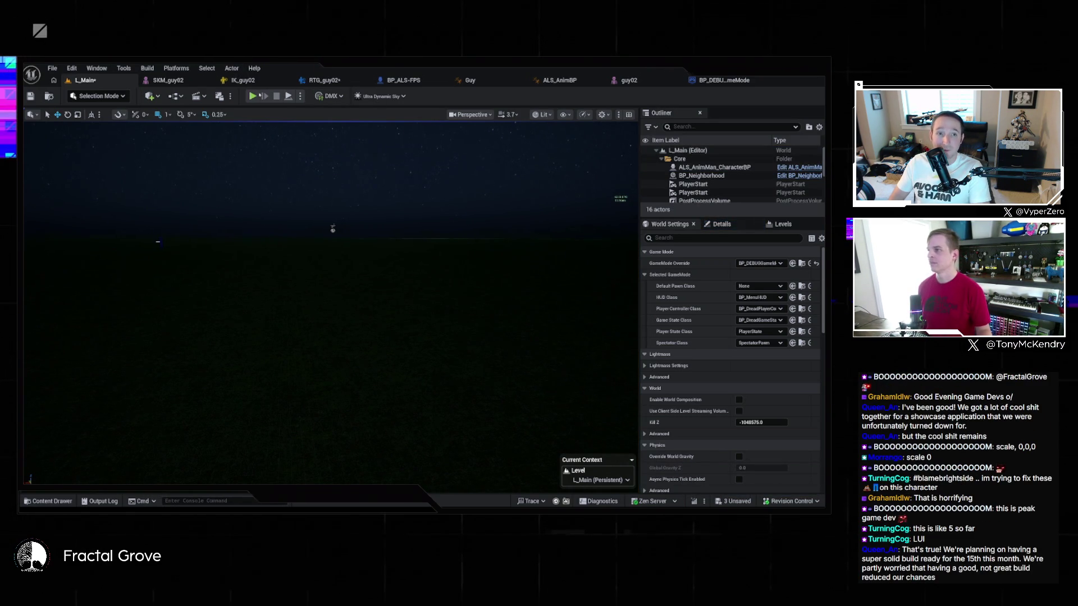
left_click(253, 96)
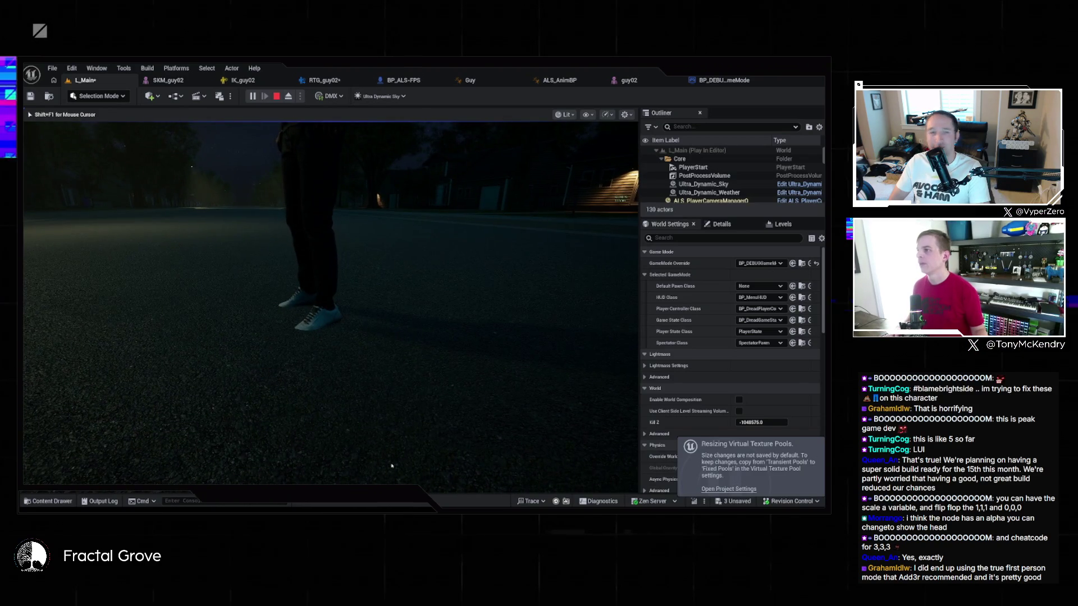
key("Escape")
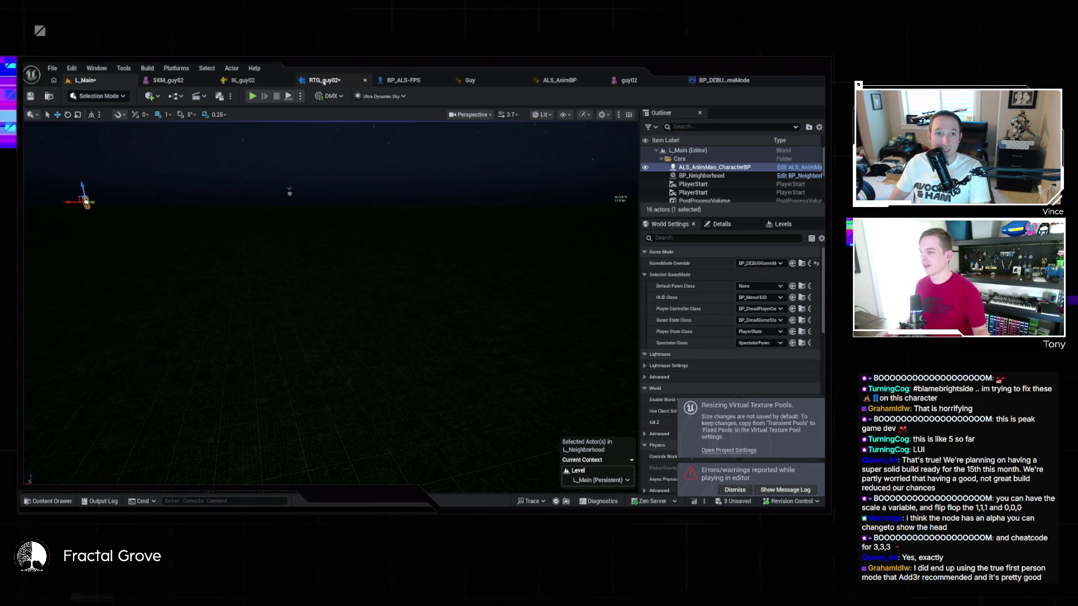
Look over the retargeted walk in RTG_guy02, then open the guy02 skeleton at the head bone
left_click(337, 80)
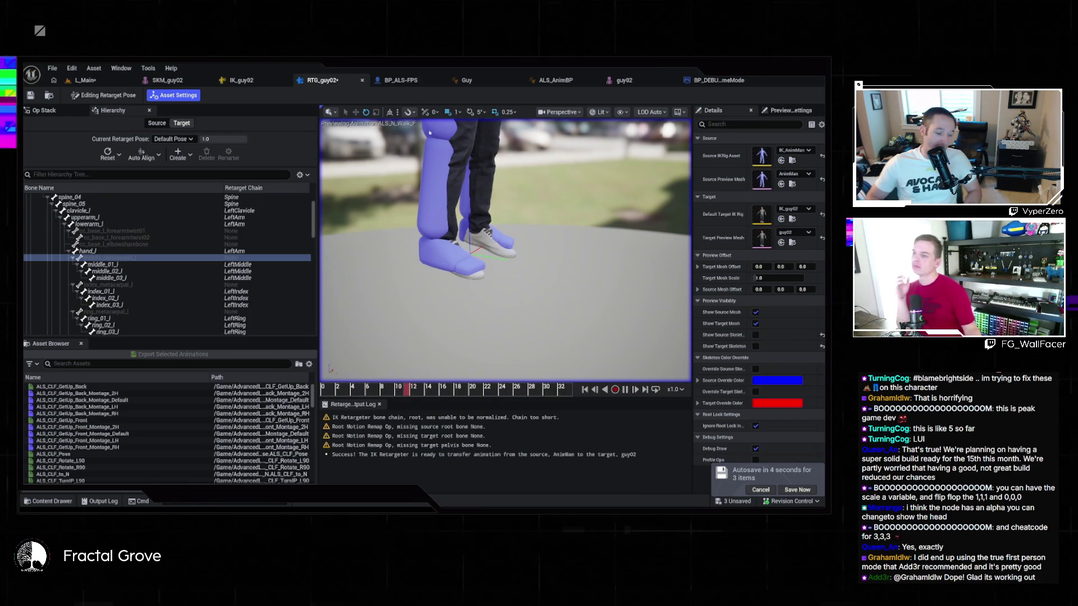
scroll(475, 180, "up", 10)
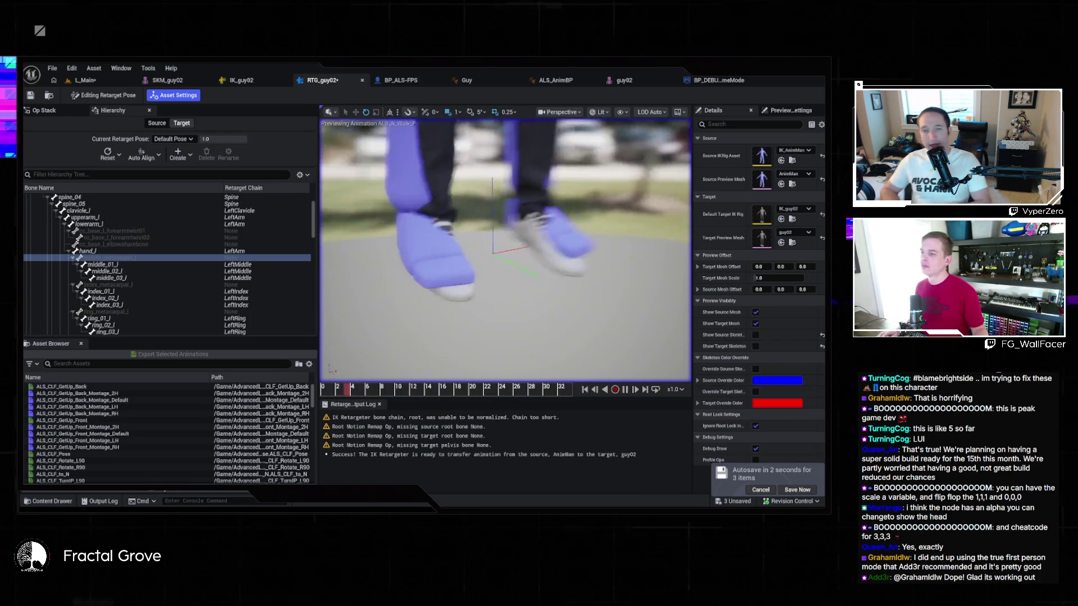
scroll(505, 224, "down", 10)
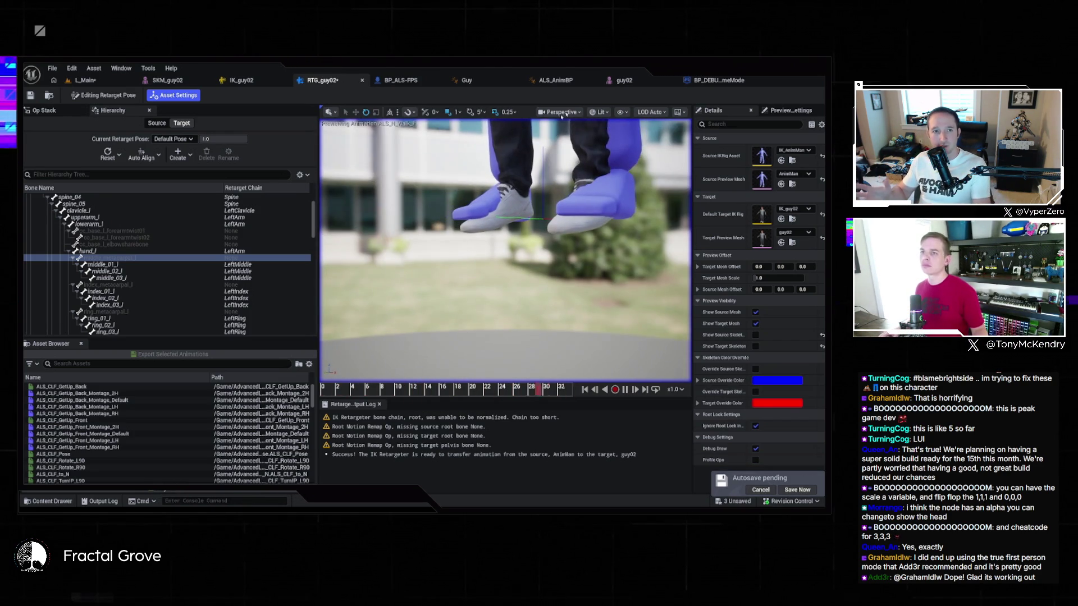
left_click(636, 80)
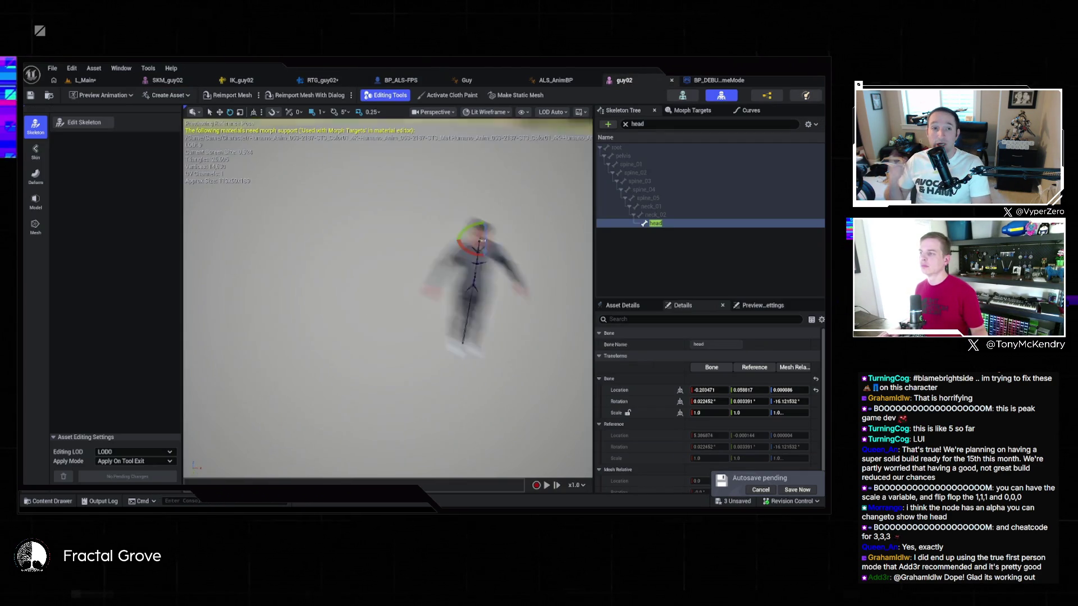
Enable the floor grid in the guy02 skeleton preview, view the shoes side-on, and return to RTG_guy02
scroll(387, 297, "up", 10)
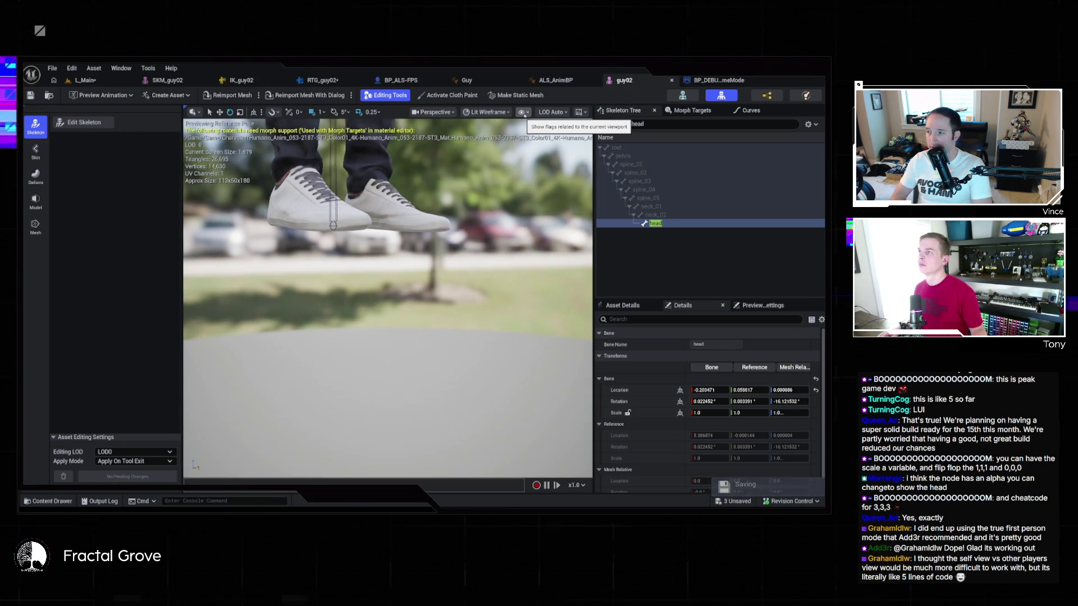
left_click(523, 113)
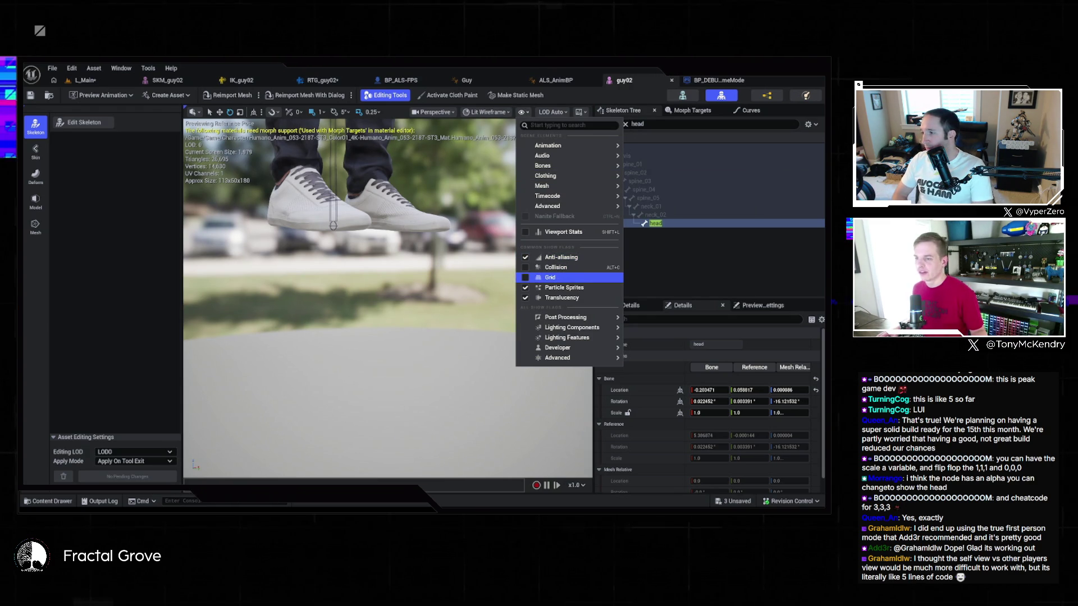
left_click(559, 279)
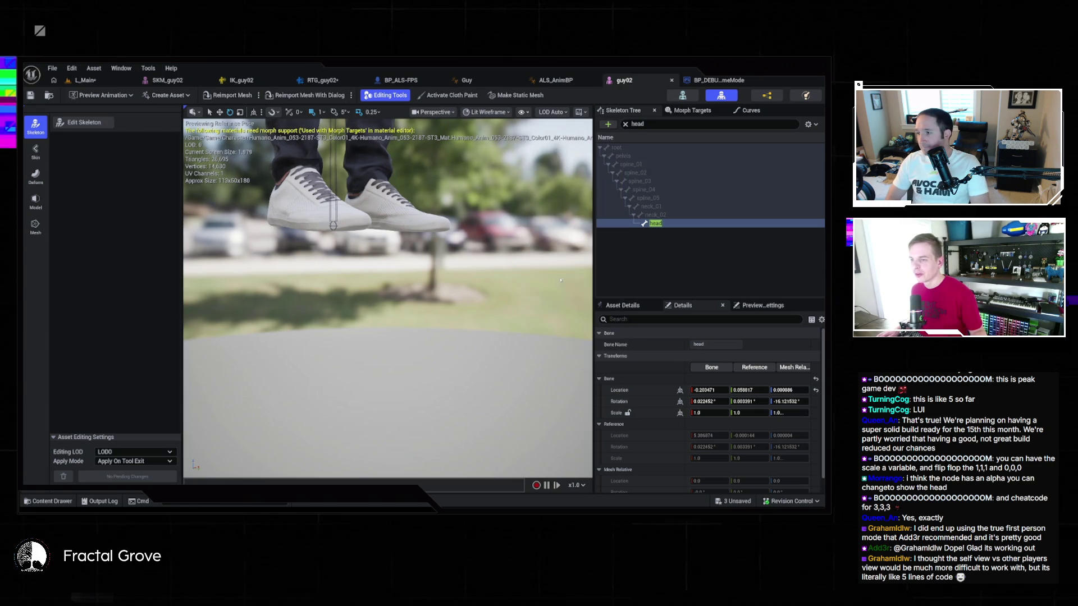
scroll(388, 298, "up", 5)
mouse_move(387, 297)
left_mouse_down()
mouse_move(315, 247)
mouse_move(284, 267)
mouse_move(477, 274)
left_mouse_up()
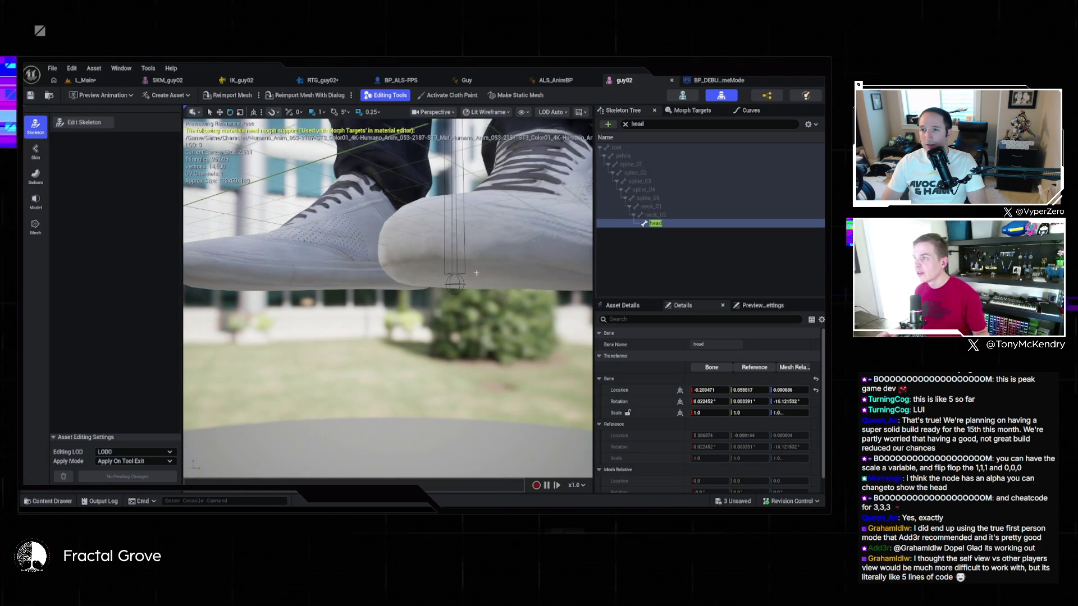
left_click(322, 80)
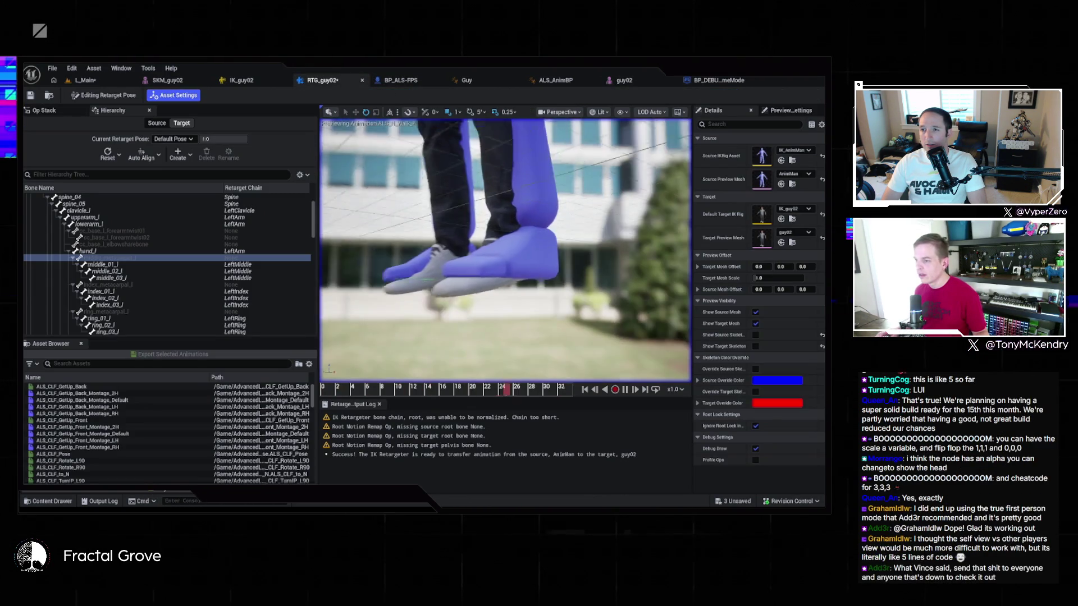
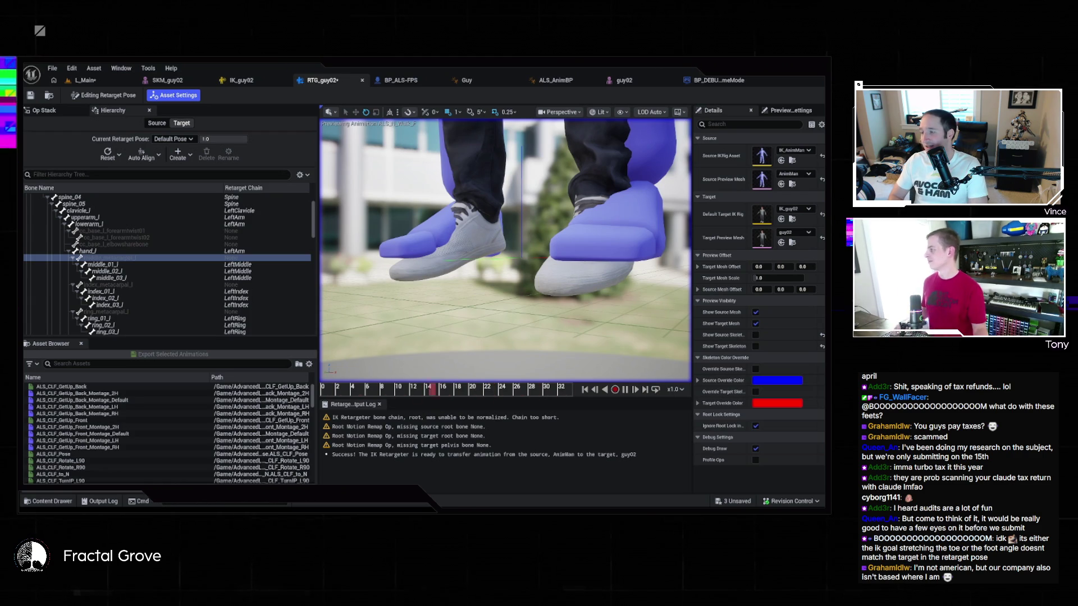
Select the ik_foot_root bone in the retargeter Hierarchy to inspect its Relative Offset
key("grave")
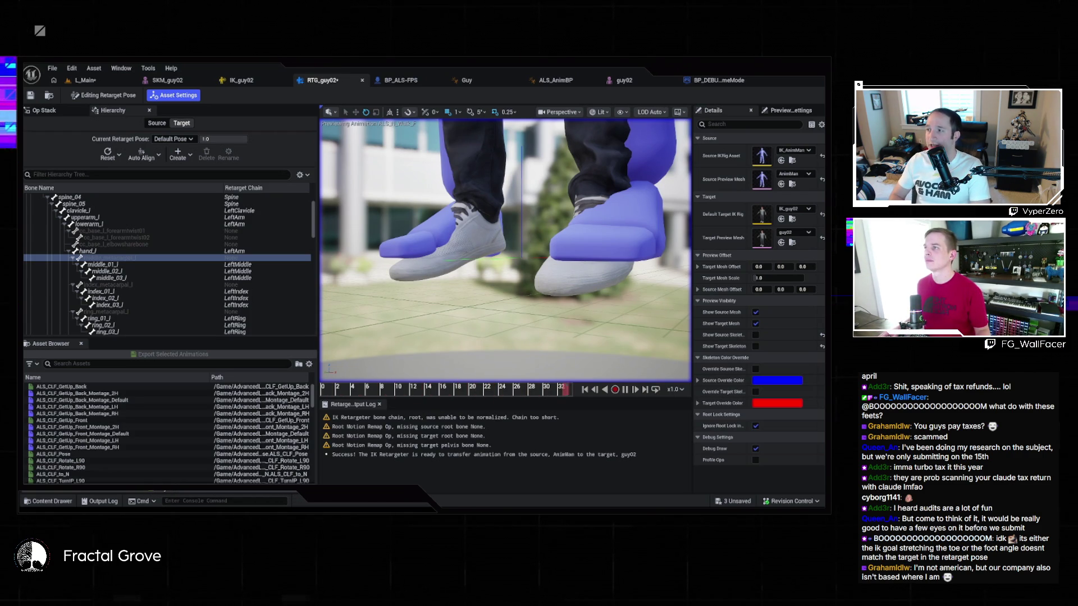
left_click(481, 188)
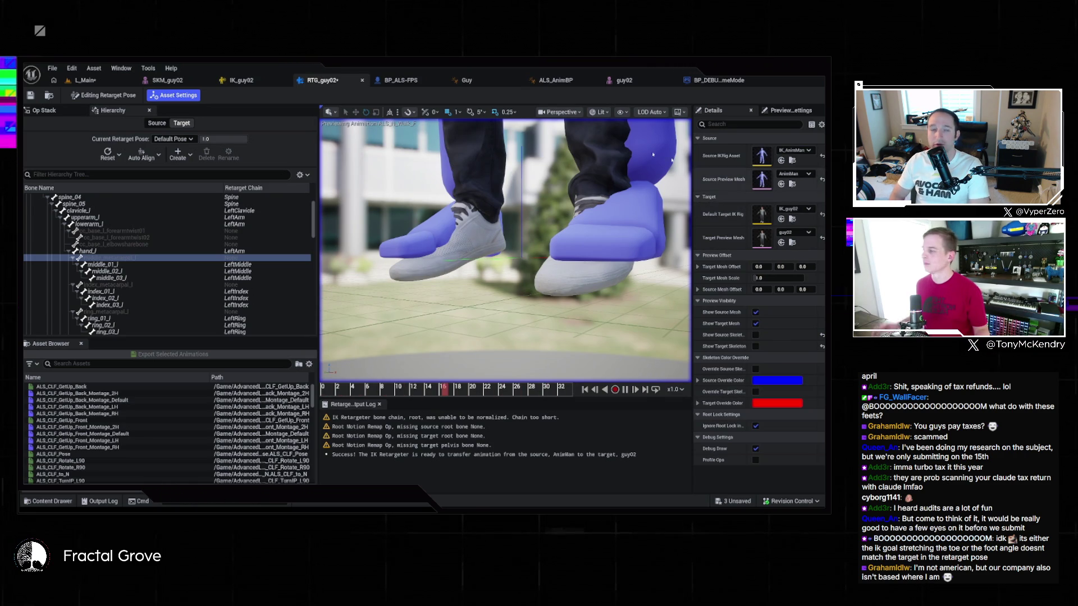
scroll(174, 270, "down", 8)
scroll(171, 275, "down", 10)
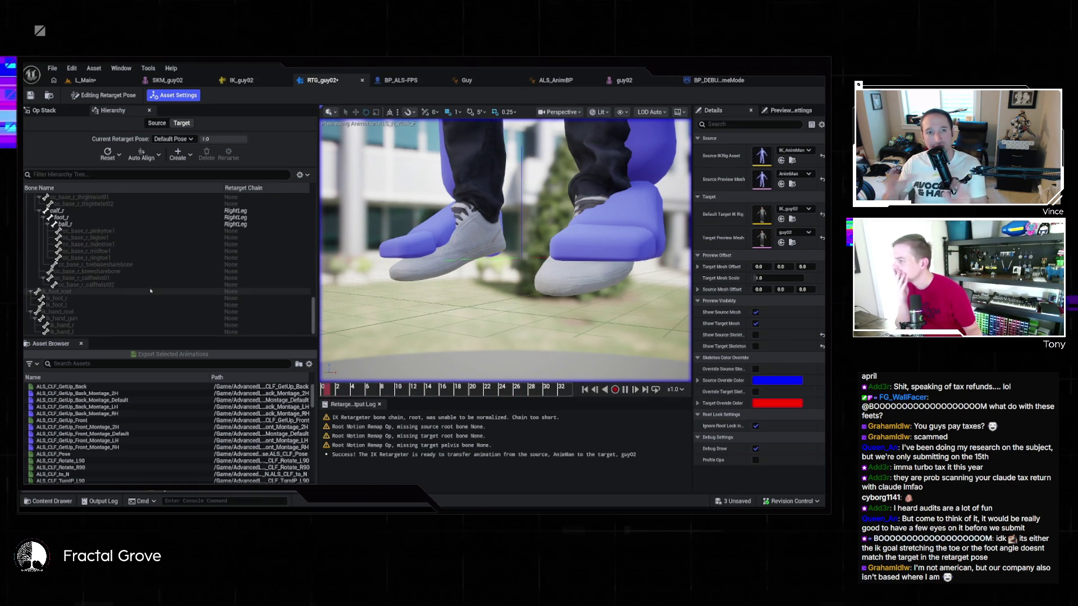
left_click(150, 291)
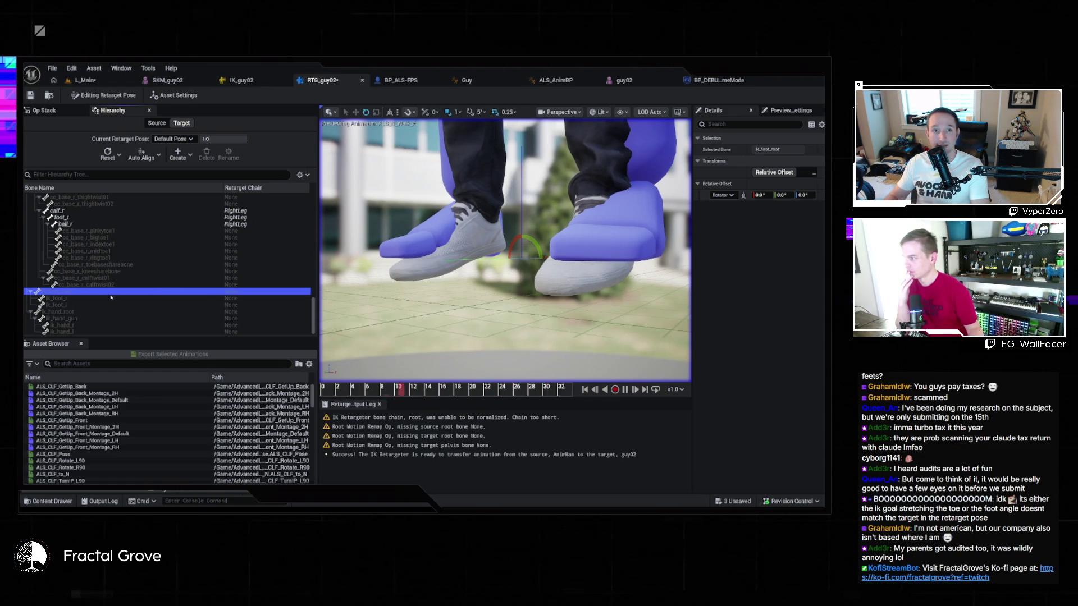
left_click(105, 298)
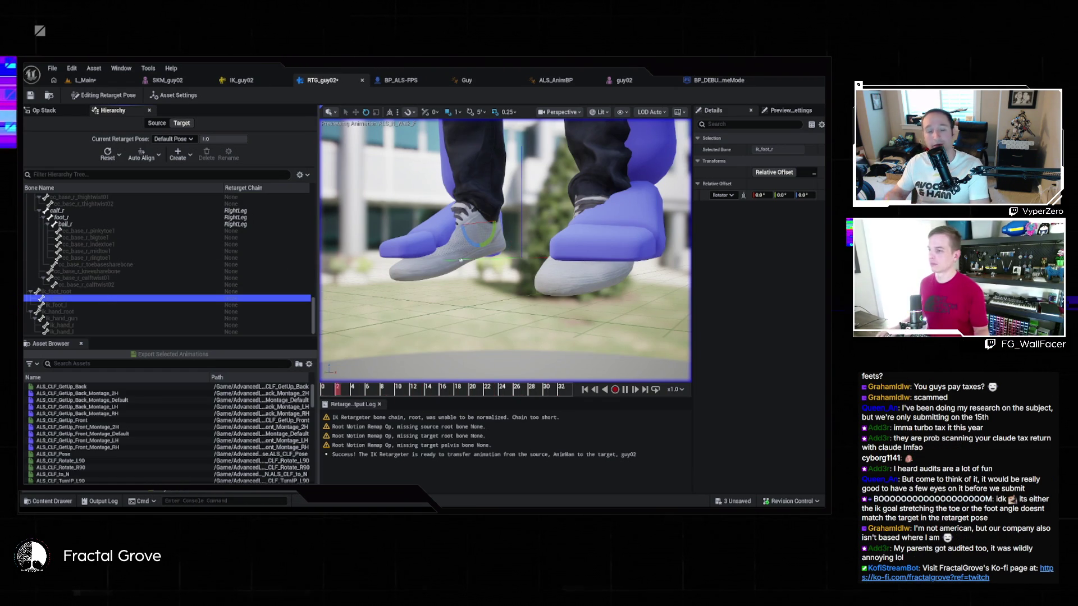
scroll(505, 247, "up", 5)
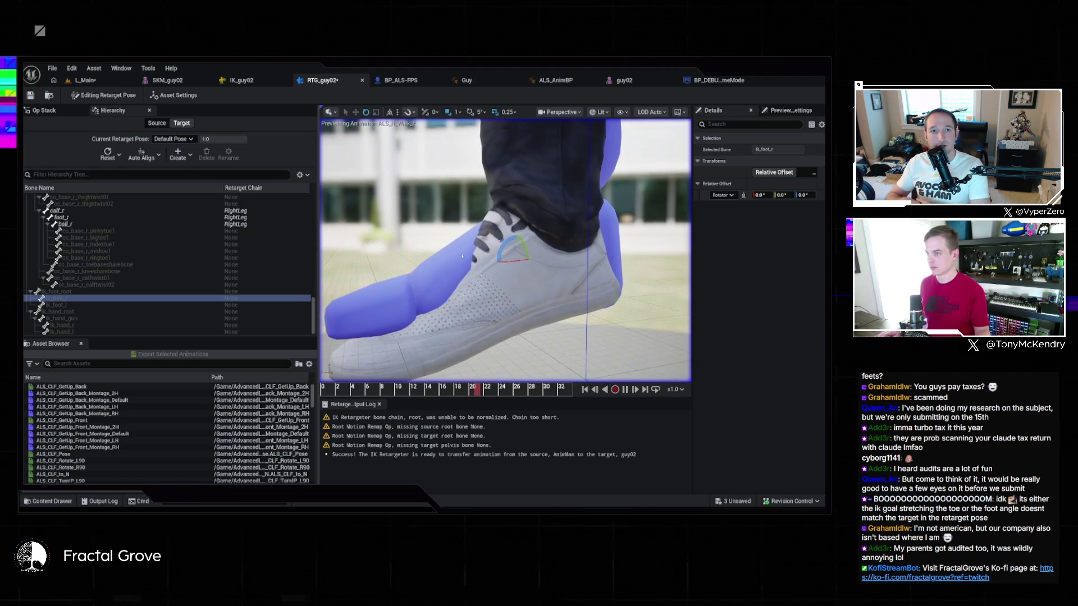
key("grave")
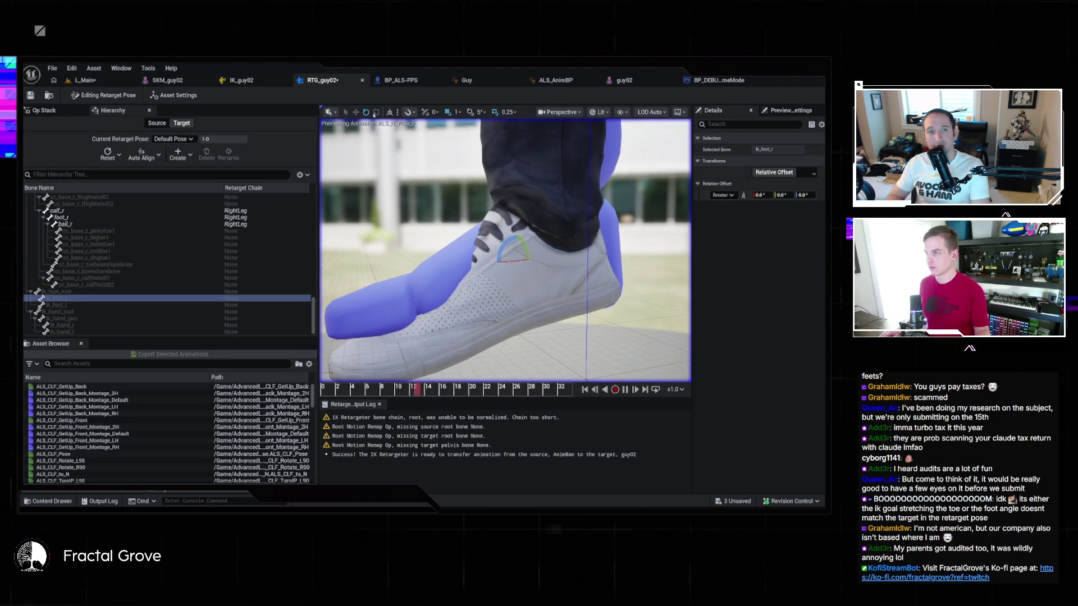
left_click_drag(531, 226, 556, 276)
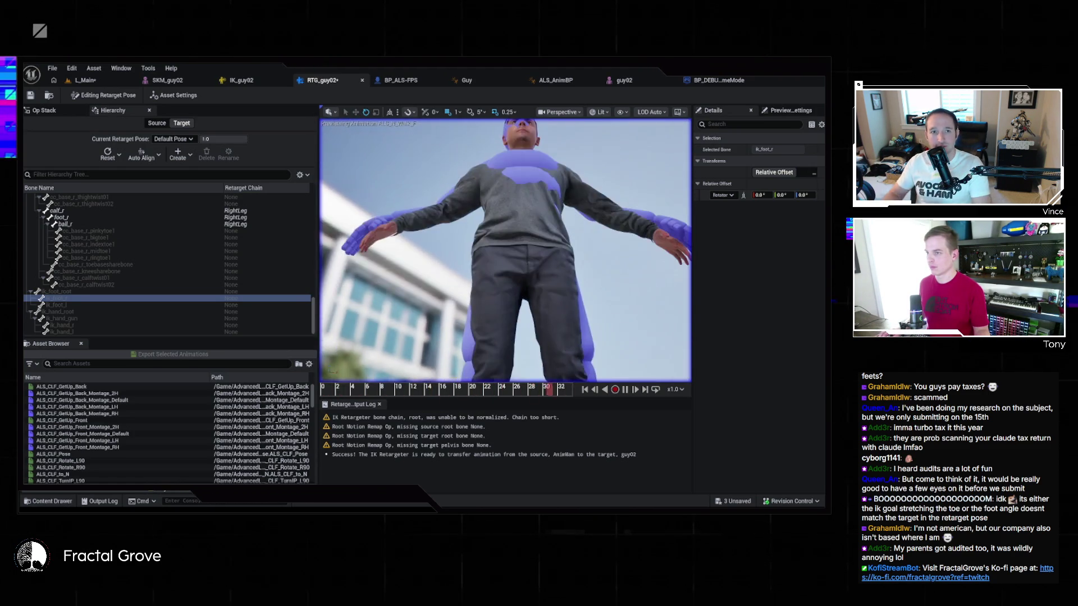
key("f")
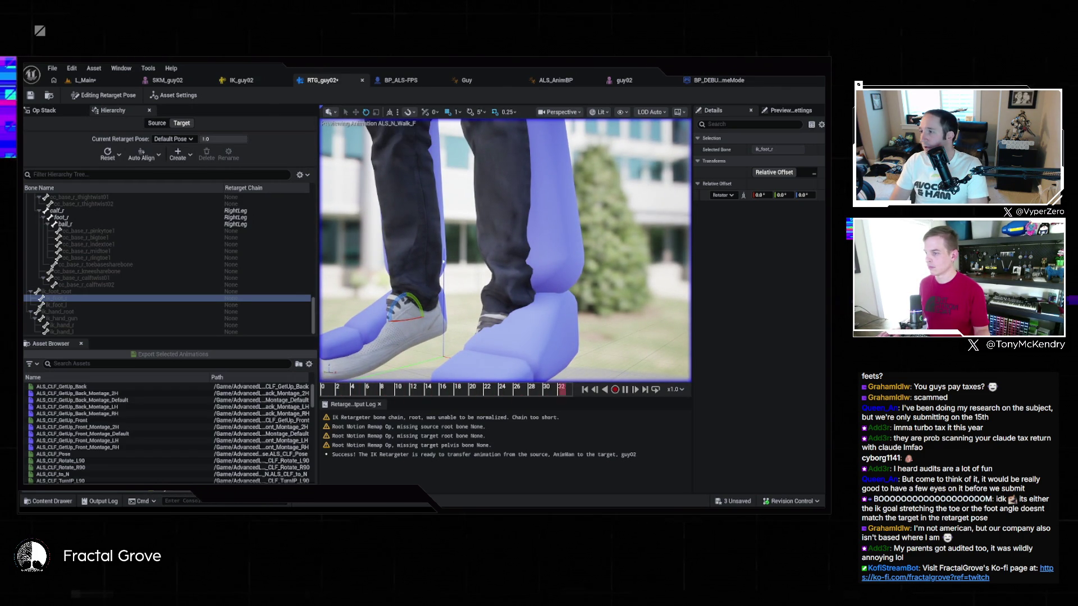
left_click_drag(418, 306, 413, 342)
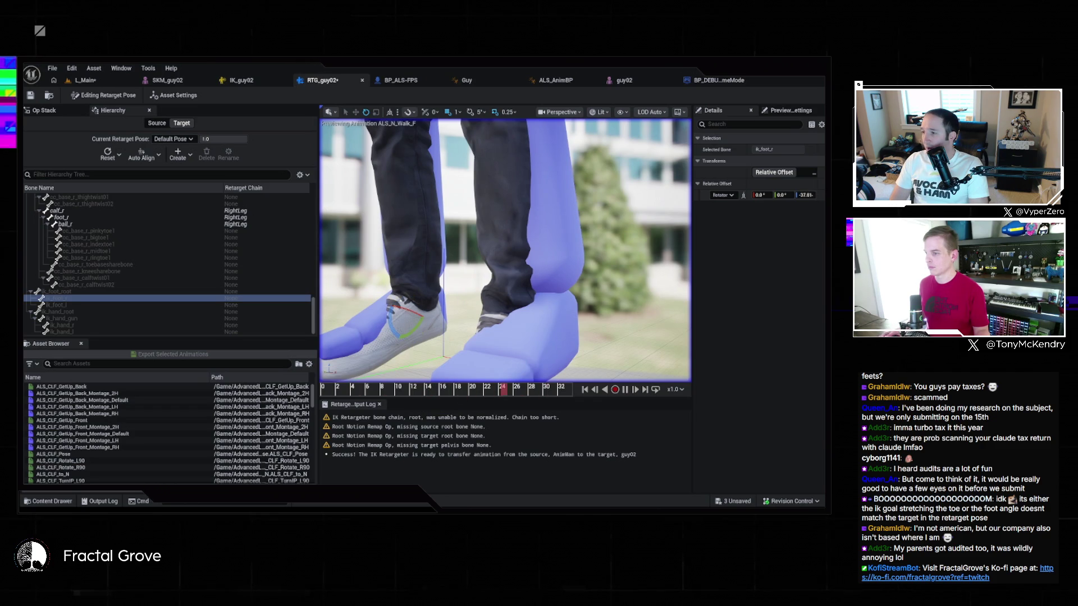
key("ctrl+z")
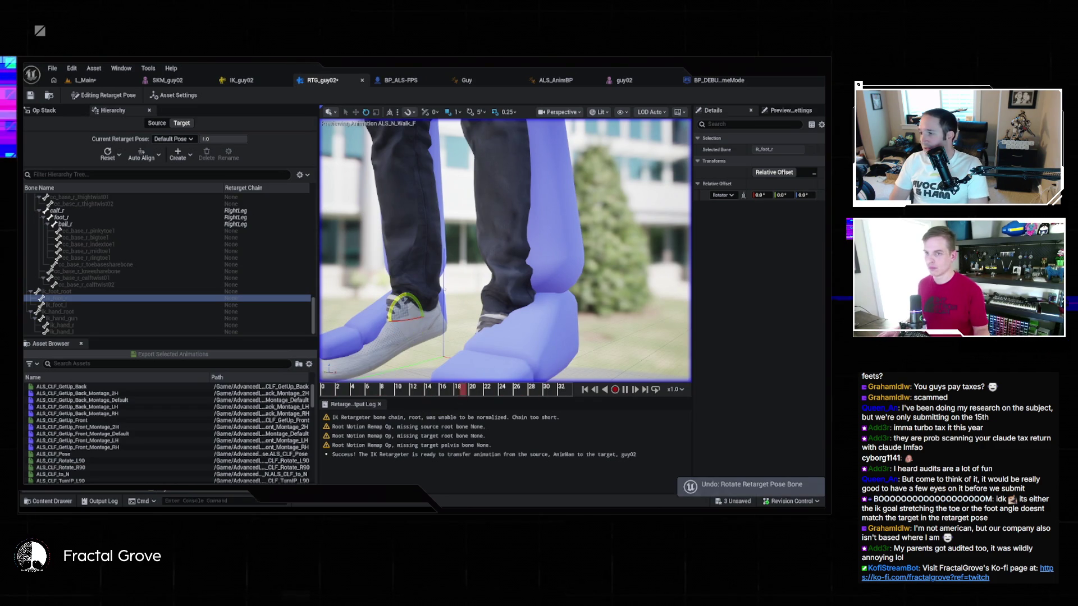
left_click(791, 111)
left_click(730, 111)
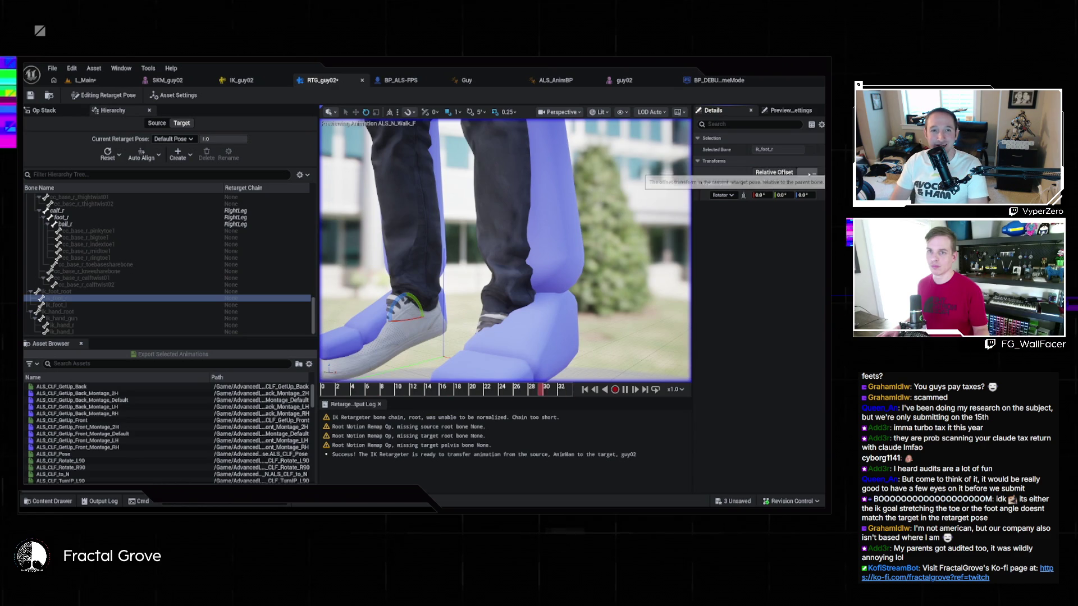
left_click(715, 161)
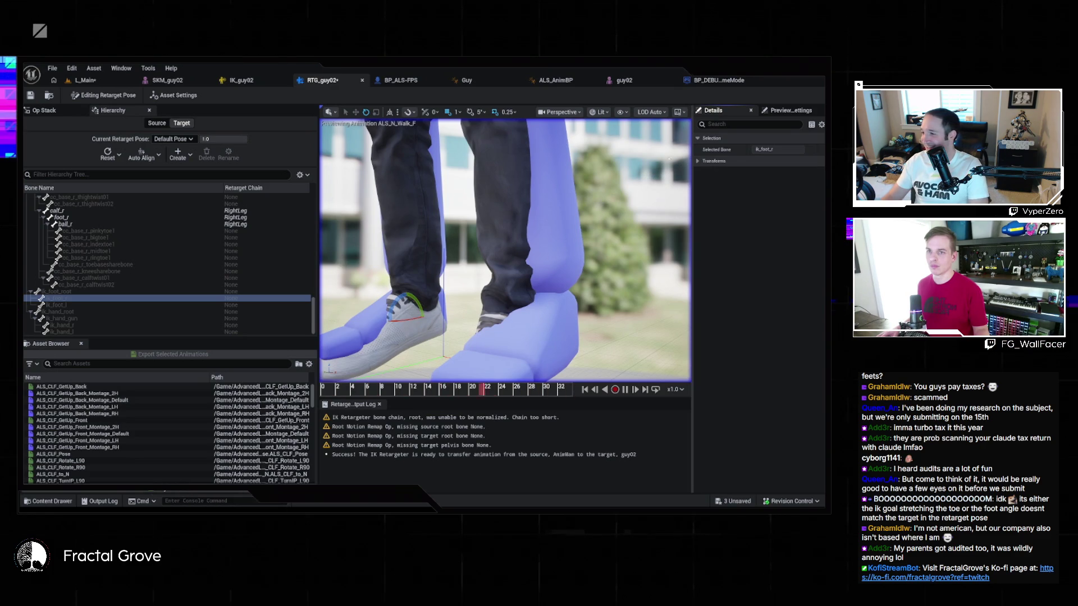
left_click(85, 305)
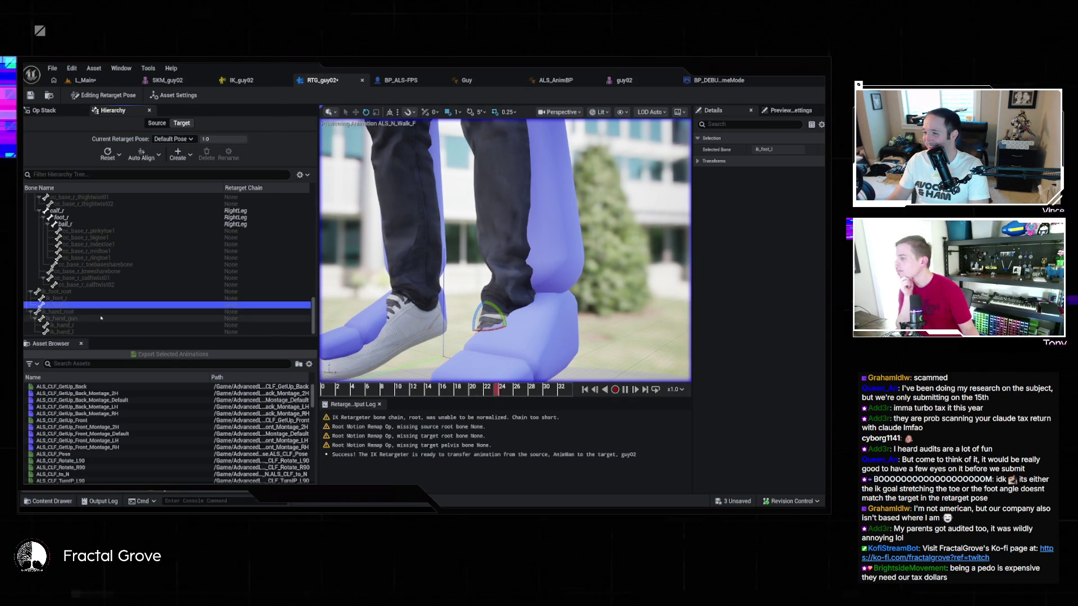
Select the foot_l bone in the retargeter Hierarchy, then bring up the guy02 skeletal mesh editor
scroll(100, 317, "up", 2)
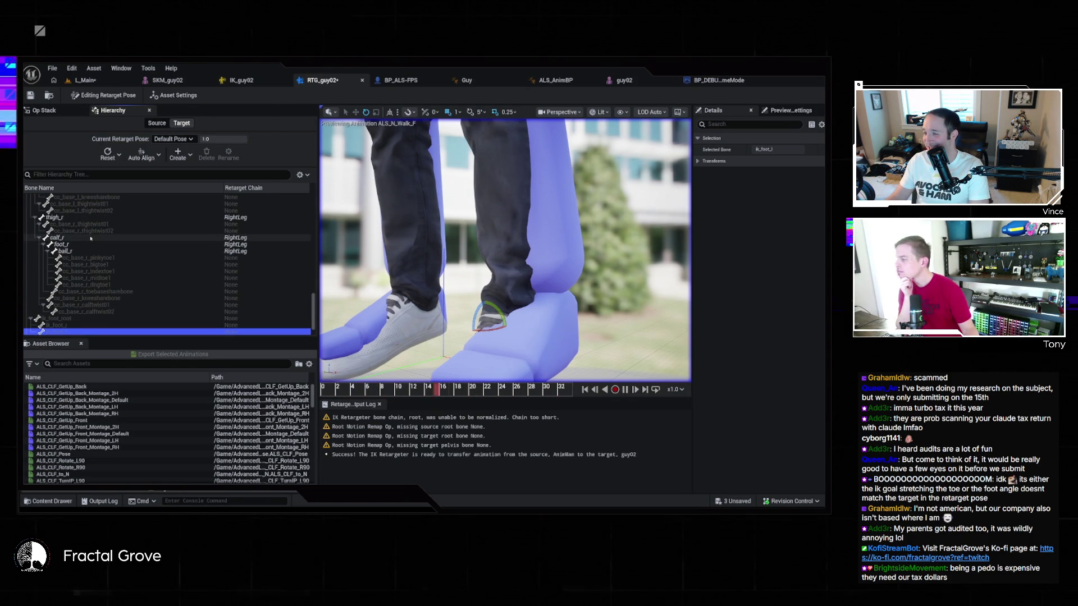
scroll(101, 236, "up", 6)
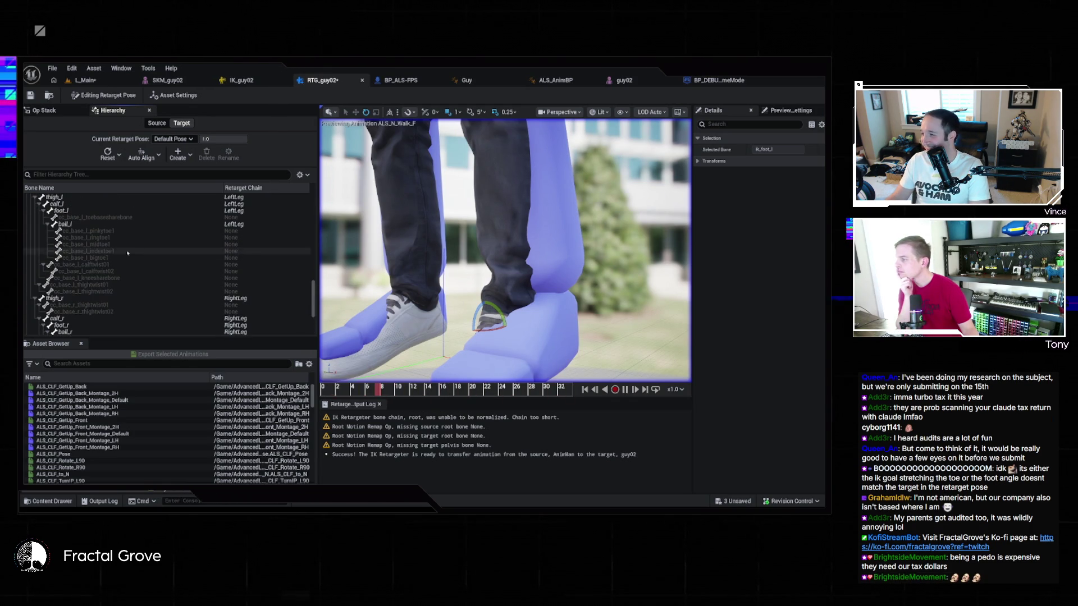
scroll(133, 254, "up", 1)
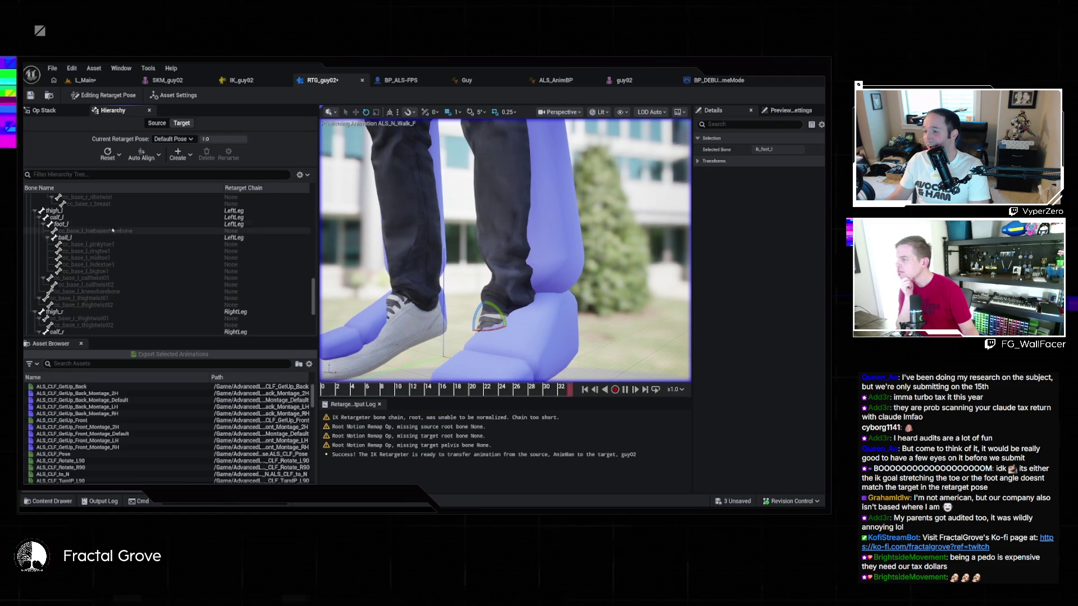
left_click(110, 224)
key("grave")
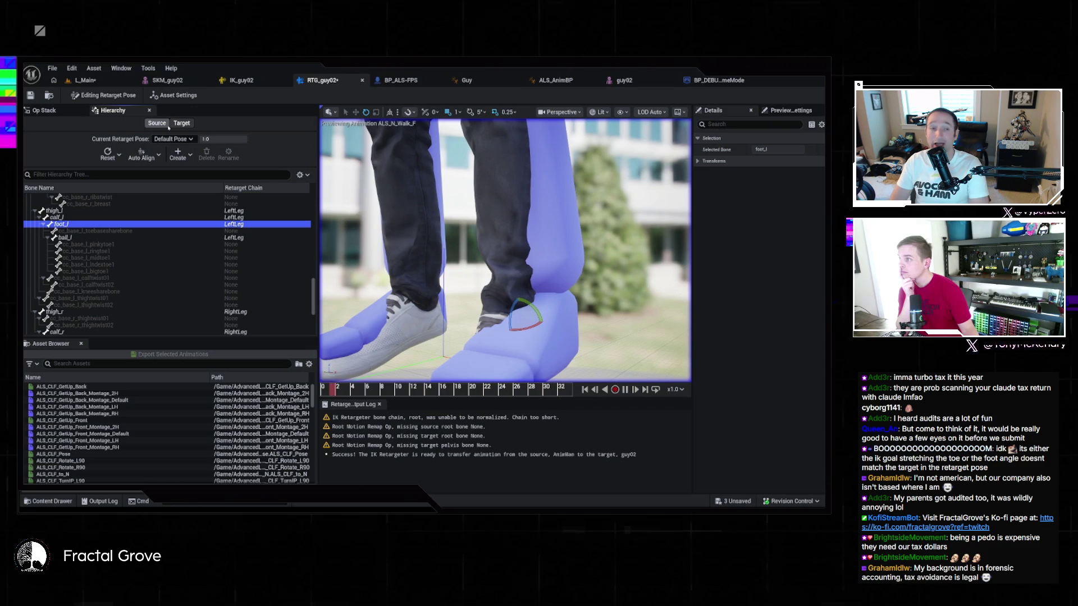
left_click(622, 81)
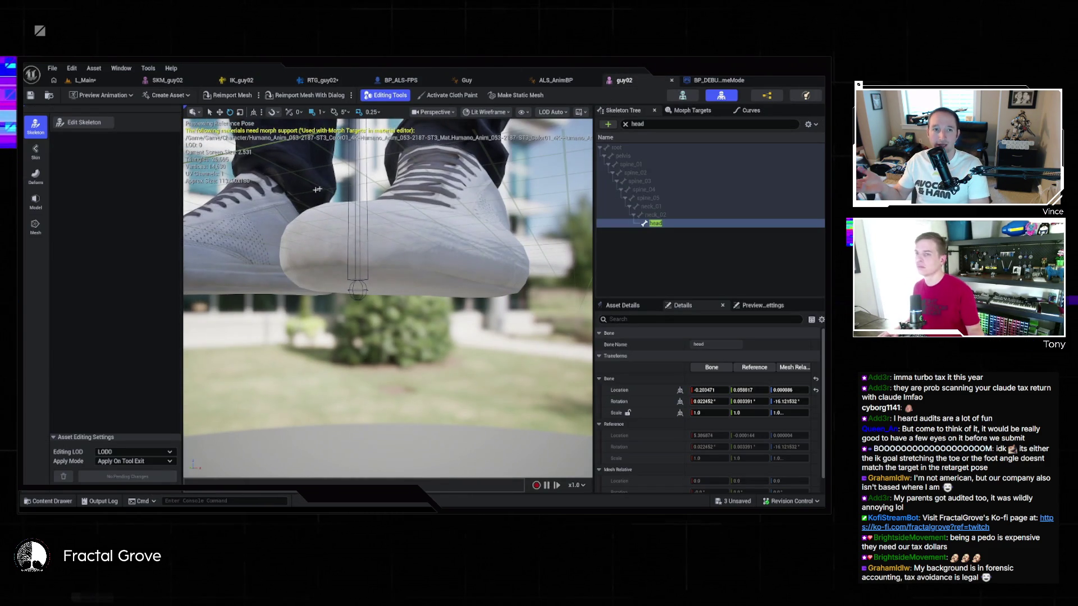
Filter the Skeleton Tree to 'foot', inspect foot_r up close, and open the Content Drawer
double_click(637, 124)
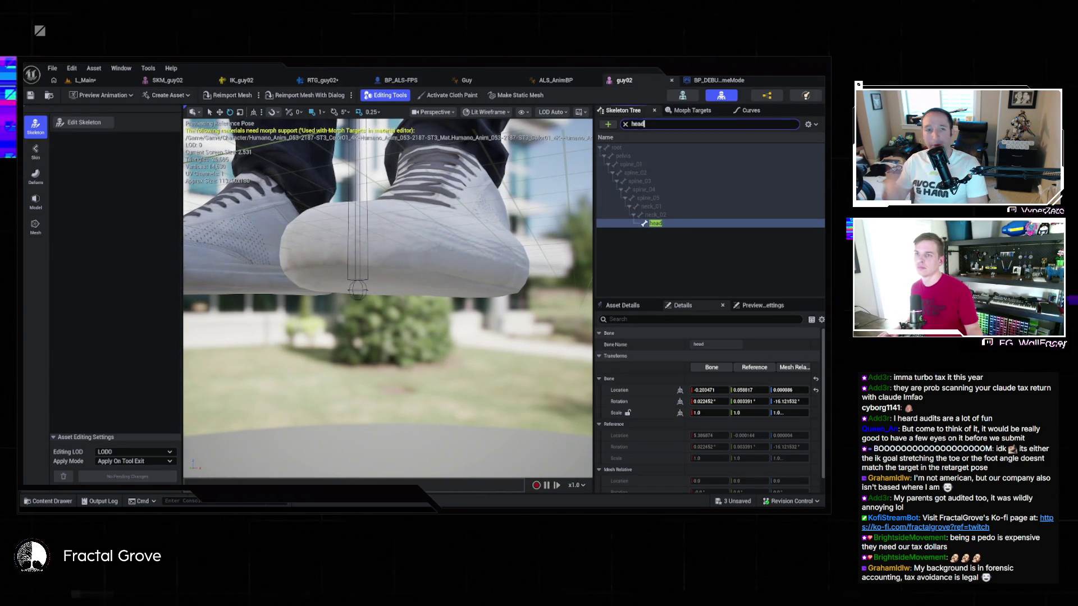
type("foot")
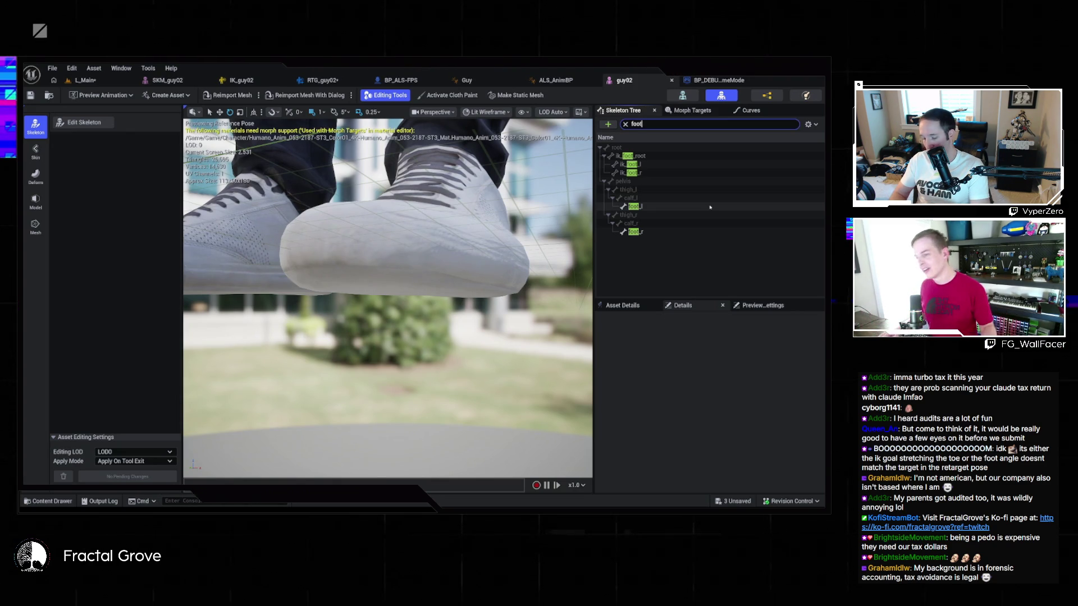
mouse_move(393, 269)
left_mouse_down()
mouse_move(426, 264)
mouse_move(388, 270)
left_mouse_up()
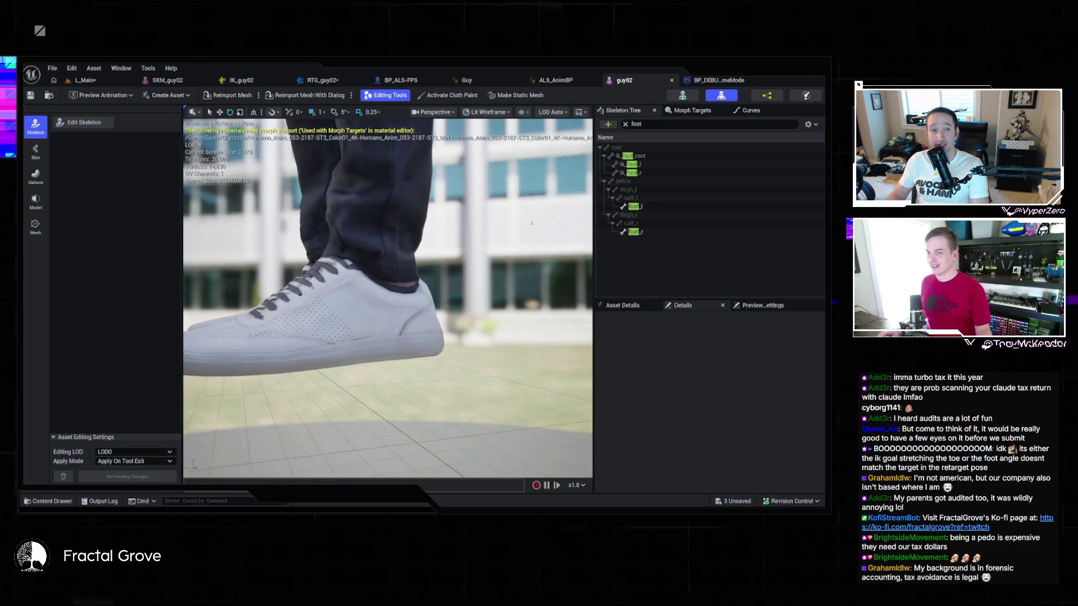
left_click(634, 231)
mouse_move(335, 319)
left_mouse_down()
mouse_move(420, 269)
mouse_move(393, 289)
left_mouse_up()
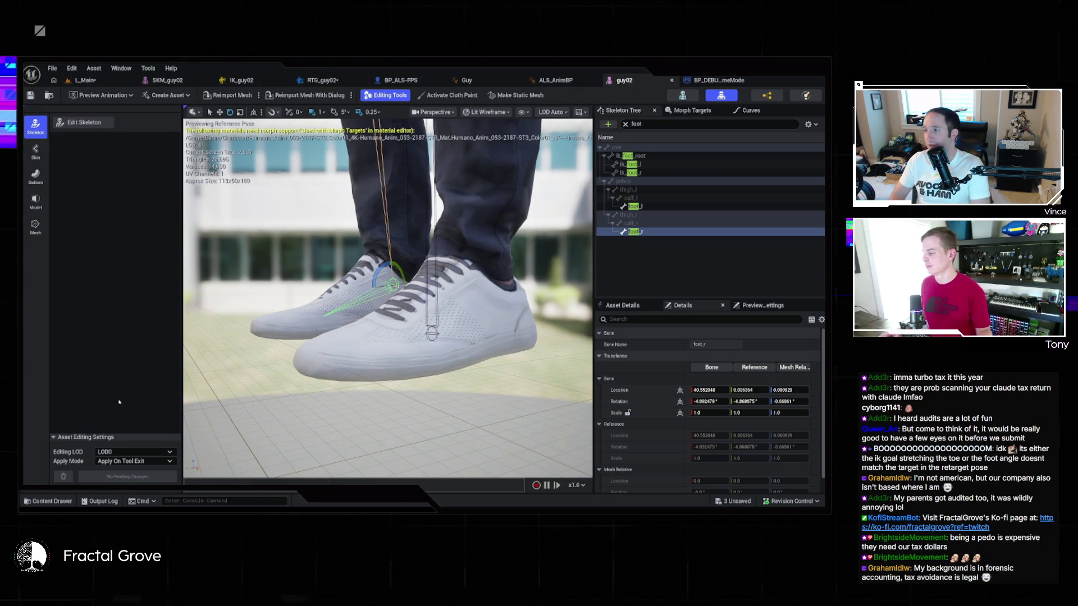
key("ctrl+space")
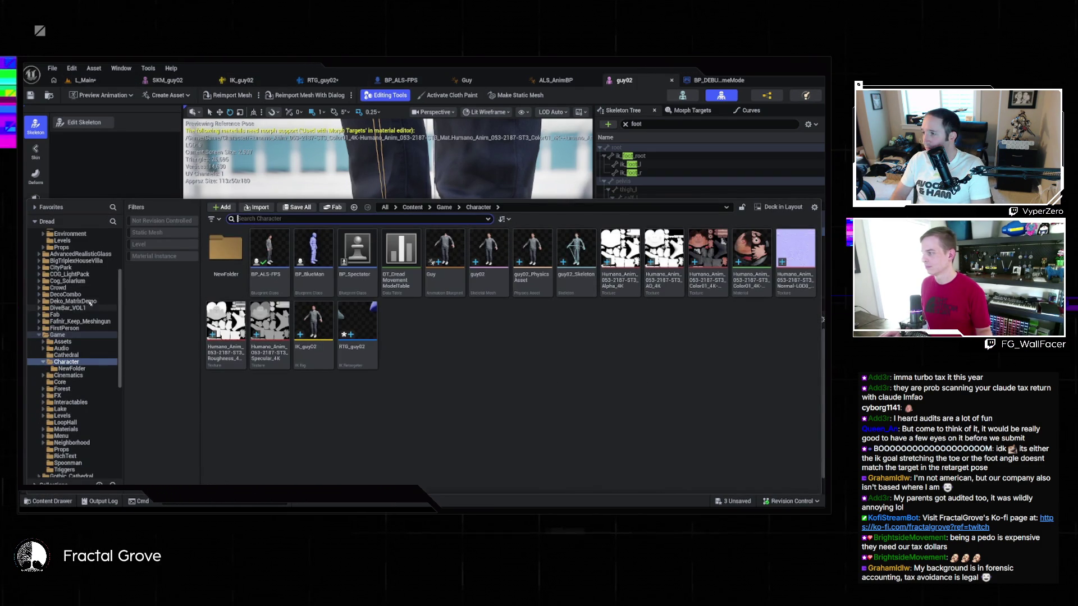
Open the AnimMan mesh from MannequinSkeleton/Meshes, then return to the guy02 skeleton editor
scroll(83, 293, "up", 5)
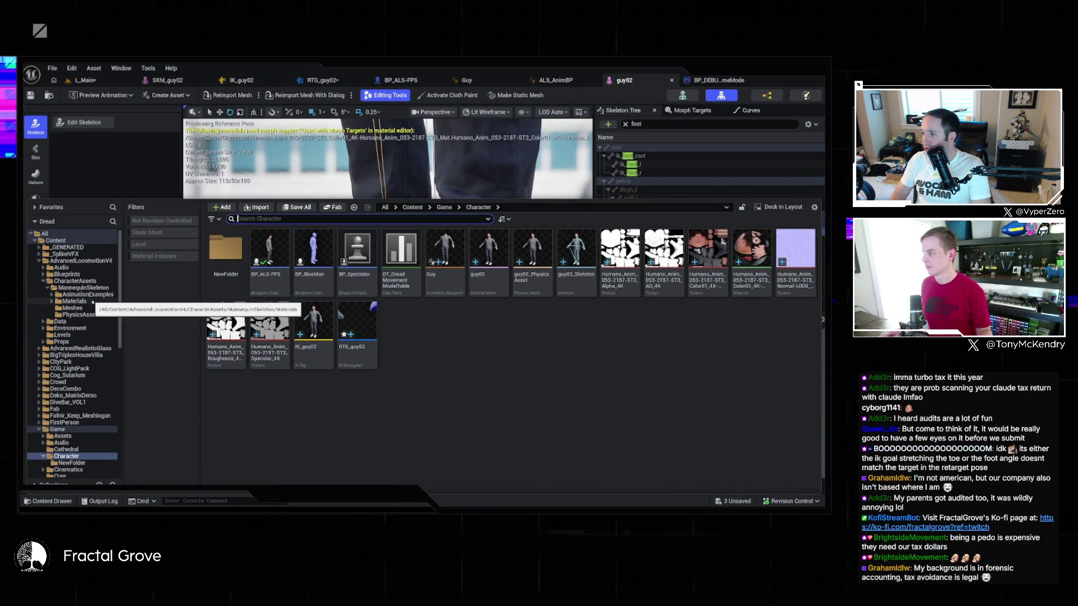
left_click(93, 307)
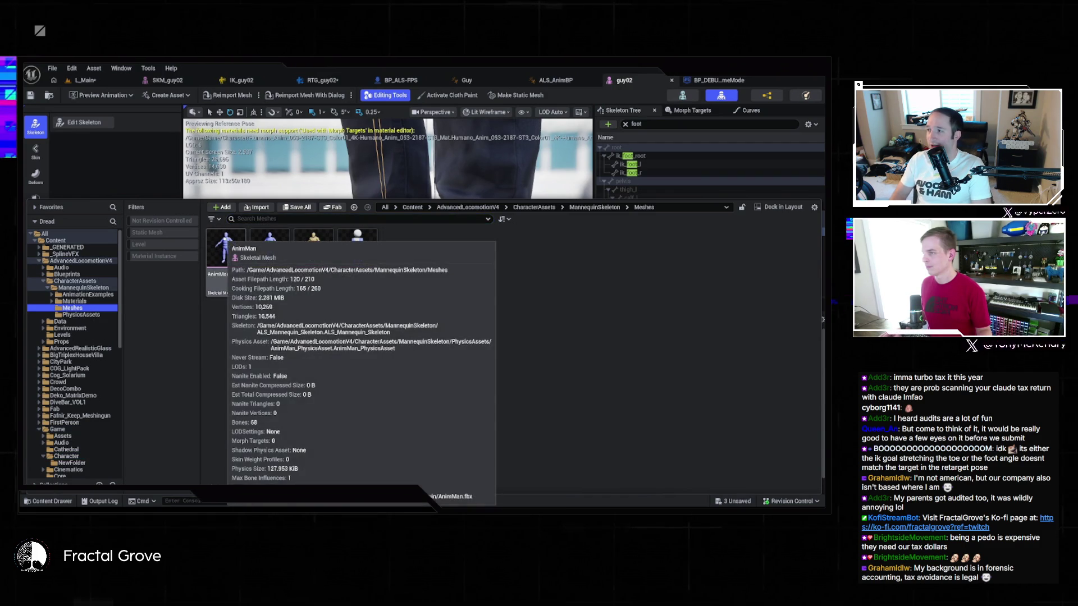
left_click(226, 240)
double_click(235, 251)
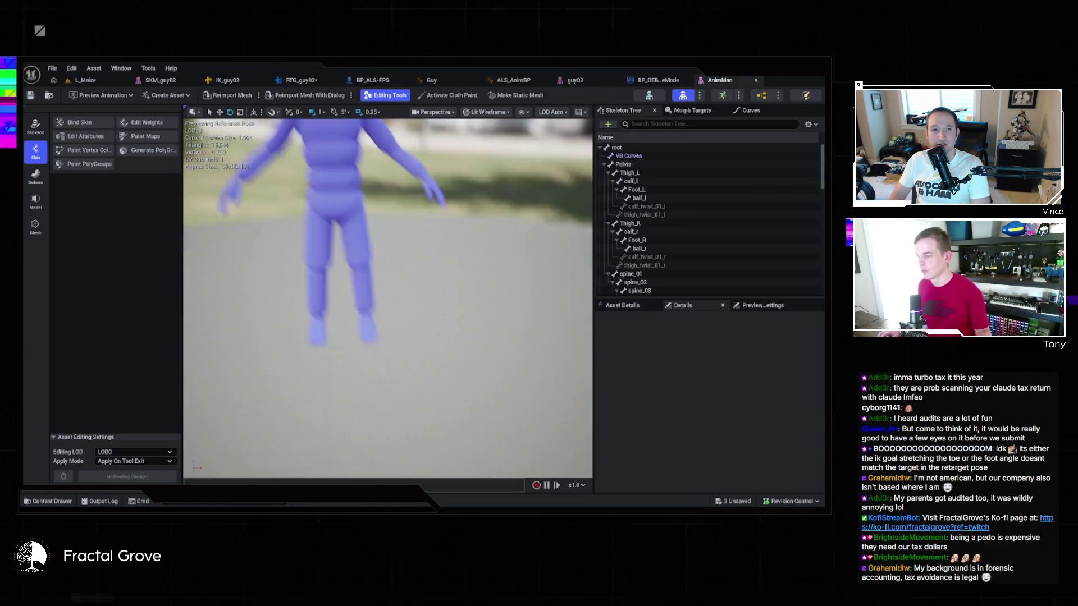
left_click(575, 81)
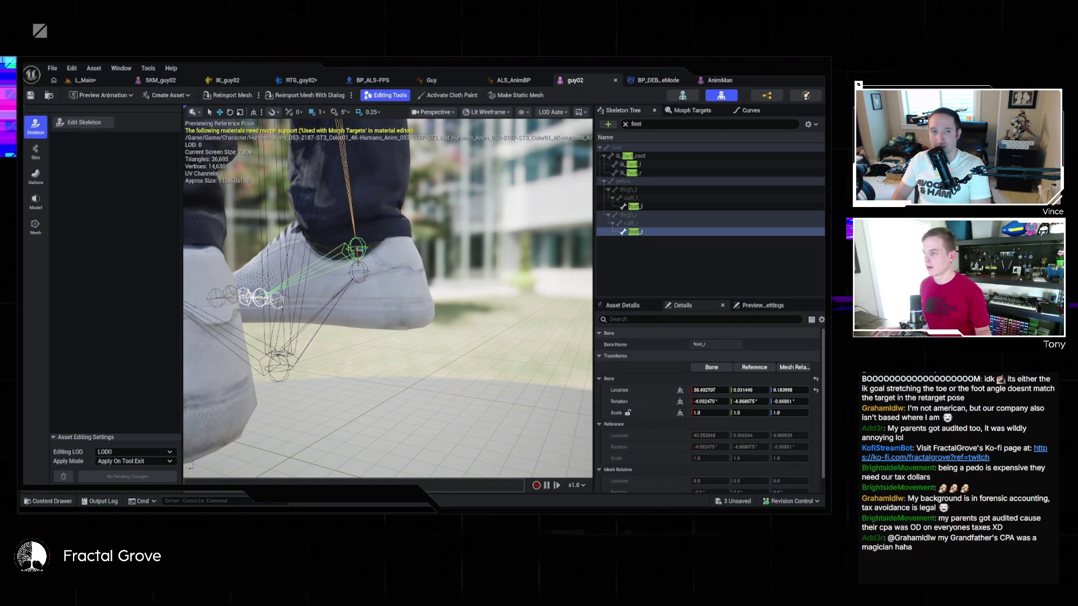
Undo the accidental foot_r move and switch to the SKM_guy02 mesh editor
key("ctrl+z")
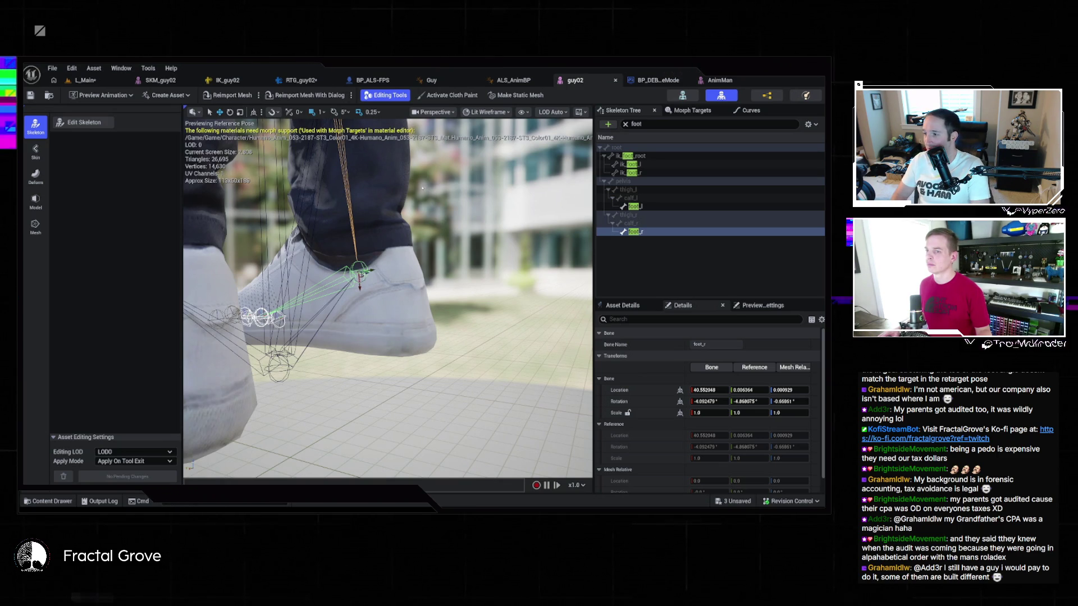
mouse_move(434, 186)
left_mouse_down()
mouse_move(405, 196)
mouse_move(444, 191)
mouse_move(380, 275)
mouse_move(445, 197)
left_mouse_up()
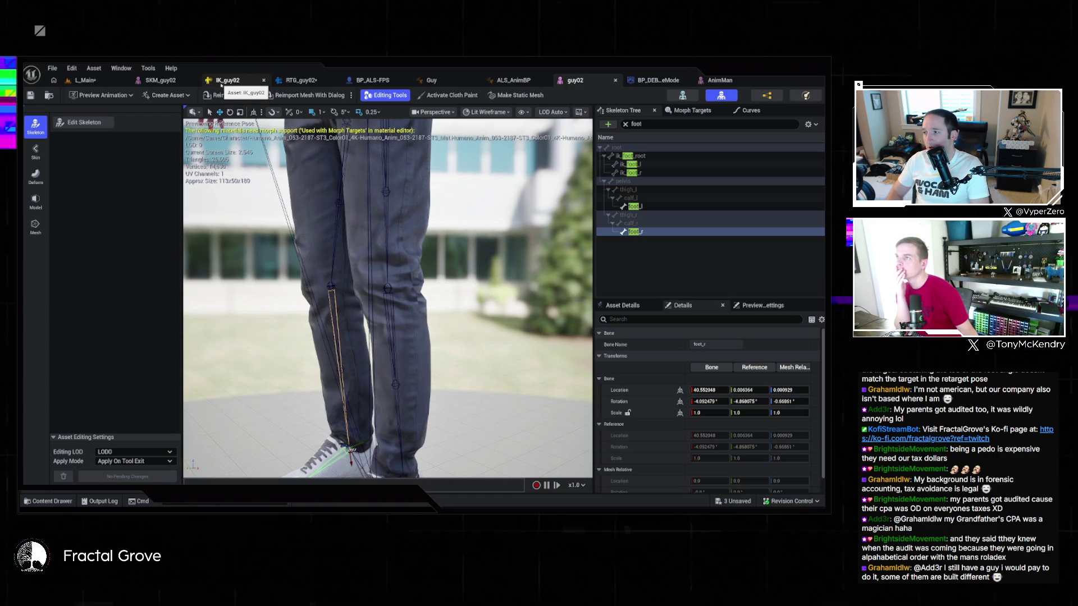
left_click(160, 80)
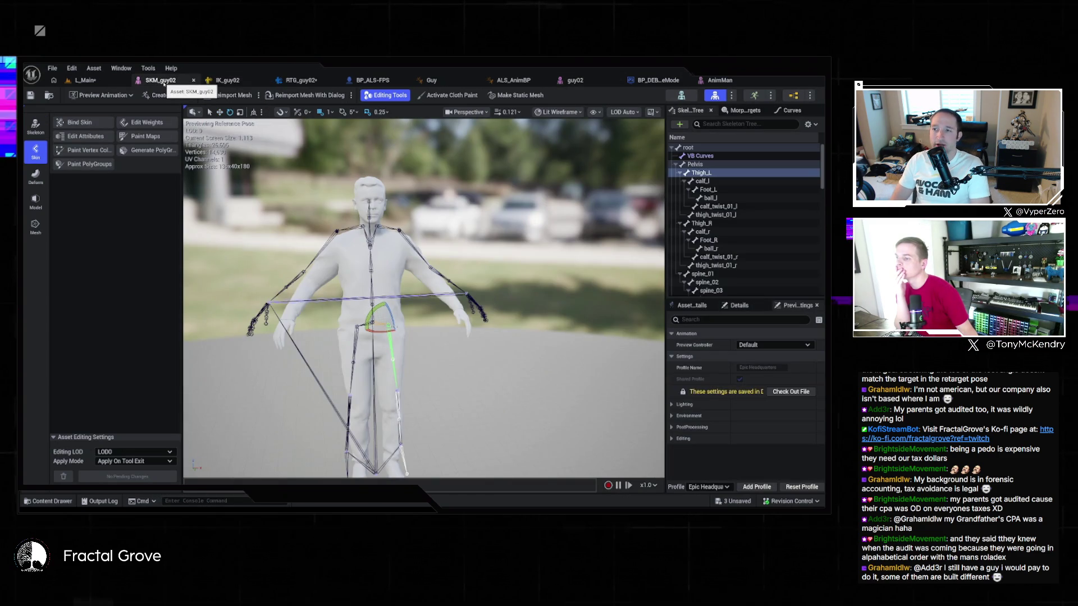
Show IK_guy02, close SKM_guy02, and frame the right foot's IK goal in an orthographic side view
left_click(217, 80)
left_click(193, 80)
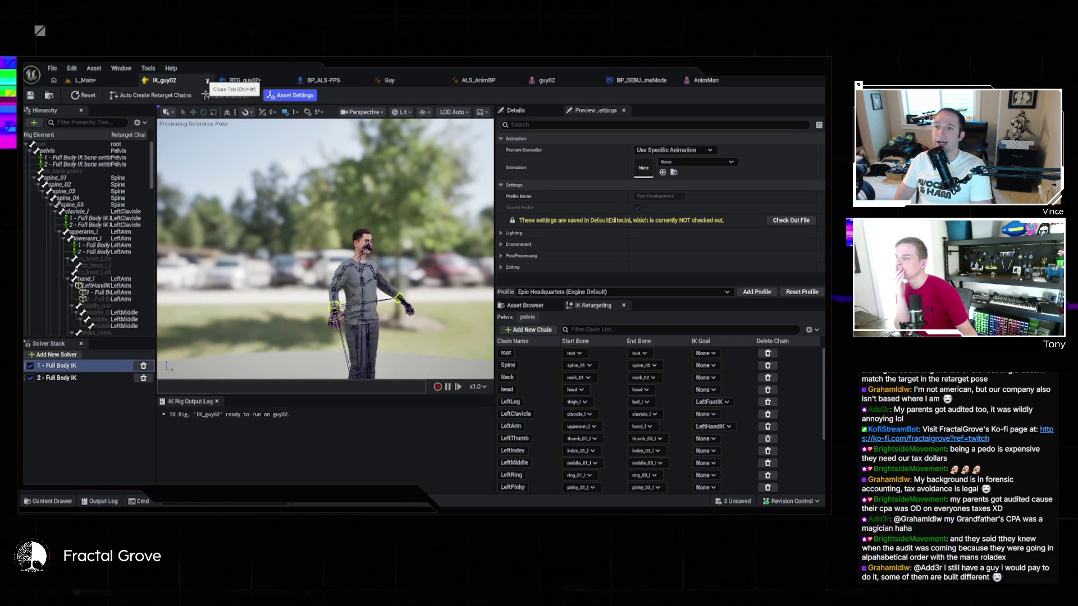
left_click_drag(326, 253, 326, 126)
scroll(412, 210, "down", 3)
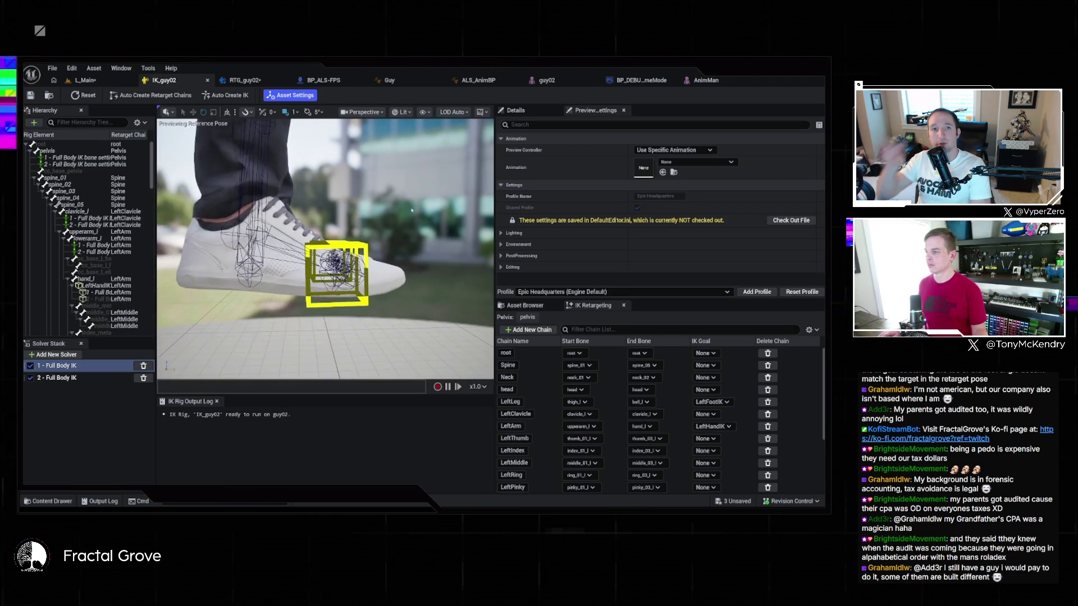
left_click_drag(414, 163, 396, 191)
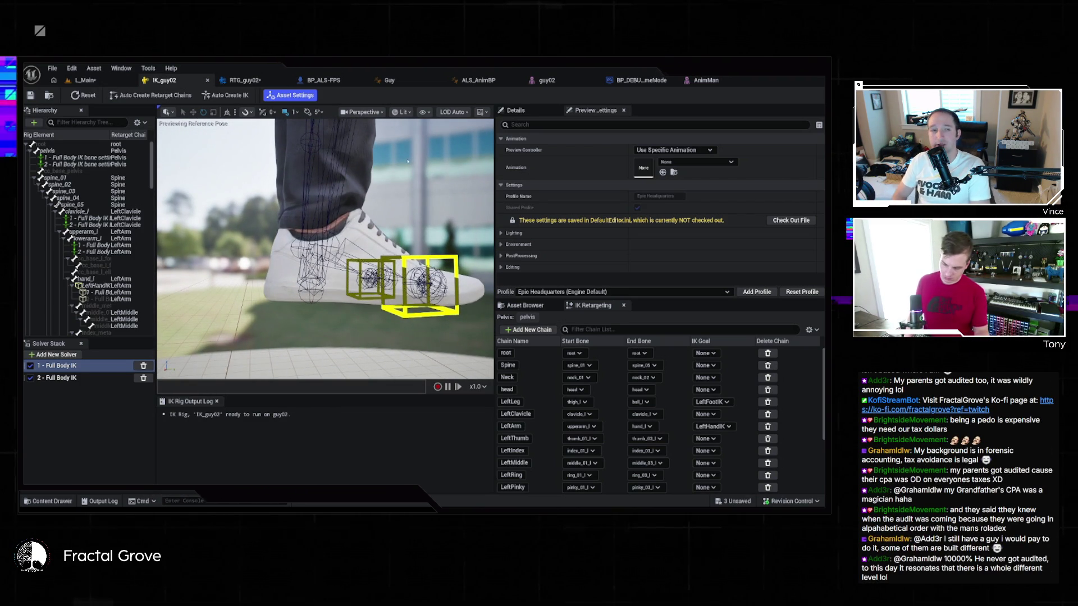
key("alt+shift+k")
scroll(368, 298, "up", 5)
key("f")
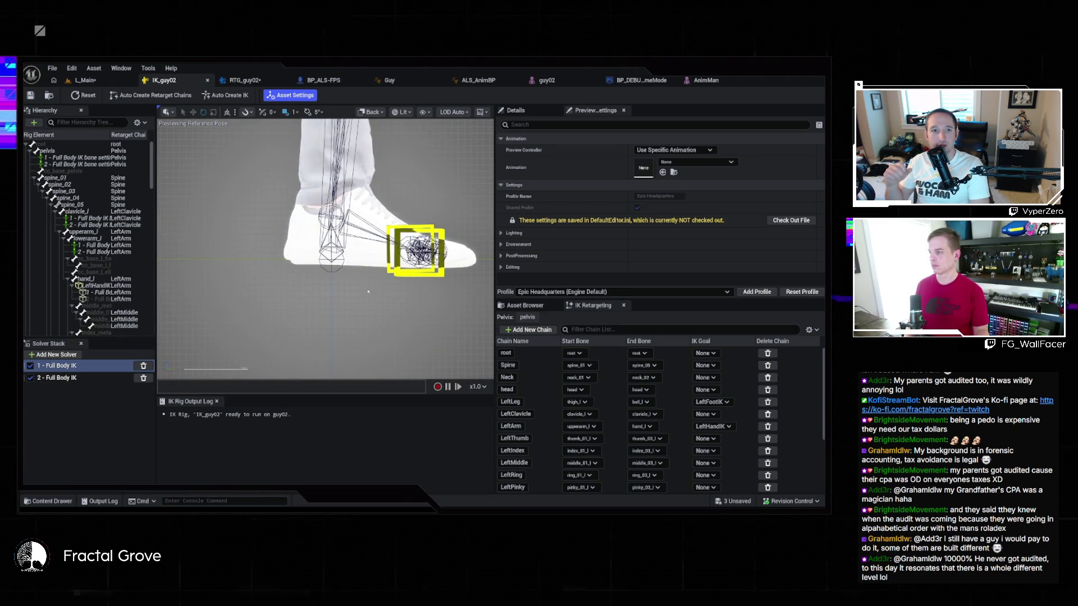
left_click_drag(370, 285, 341, 289)
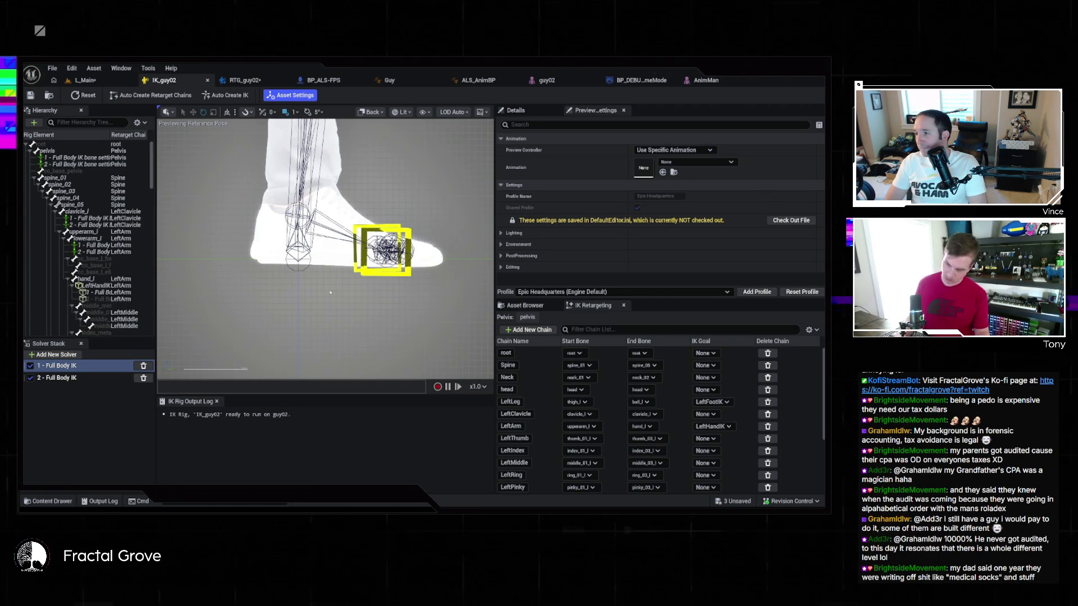
Frame both feet's IK goals in perspective and display foot_r's transform values in Details
key("alt+g")
key("f")
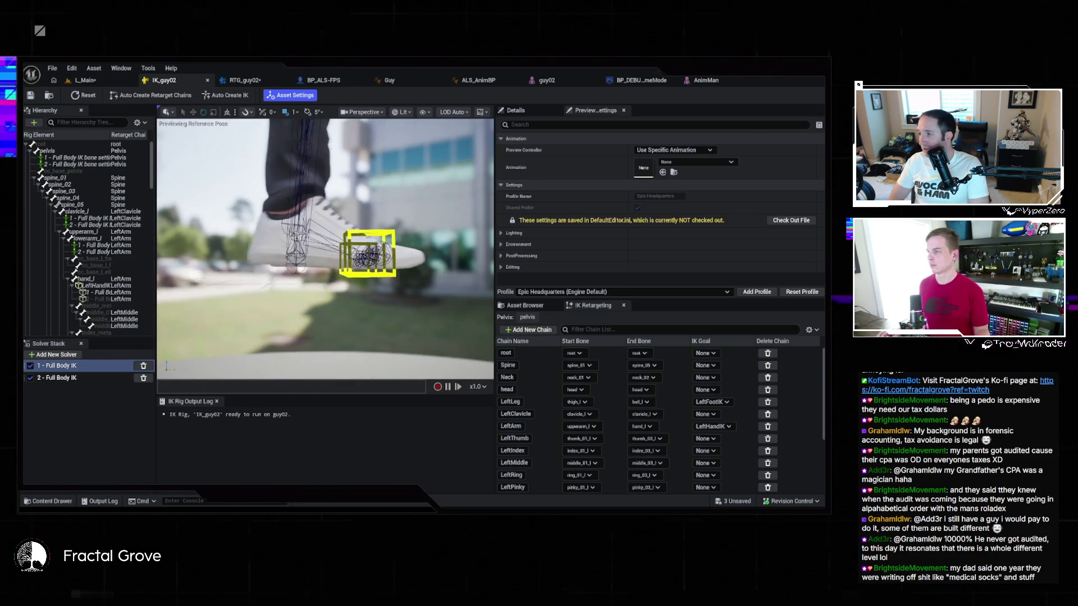
left_click(116, 144)
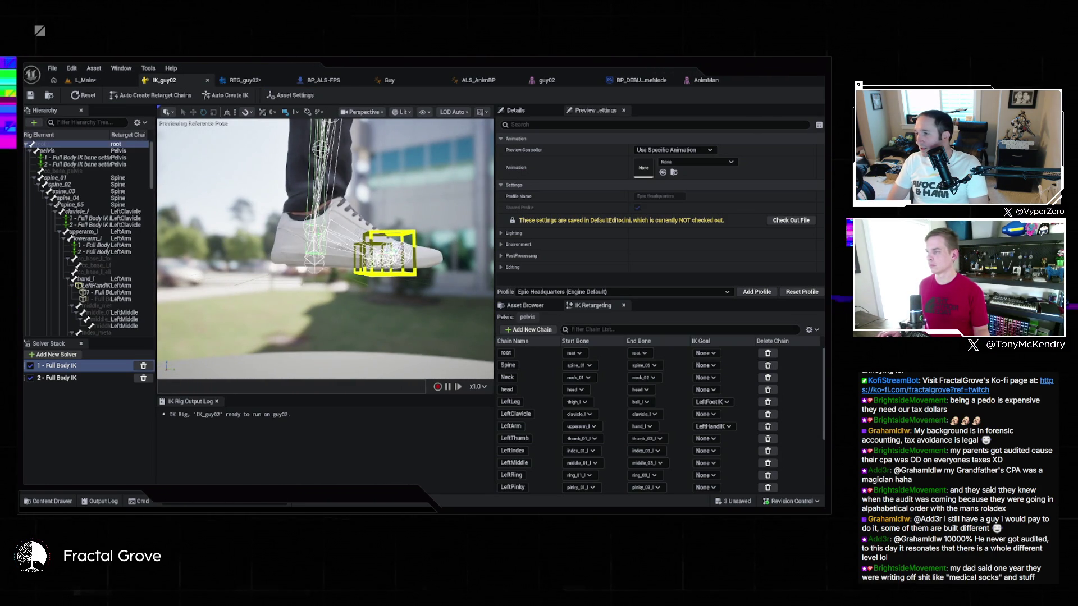
key("f")
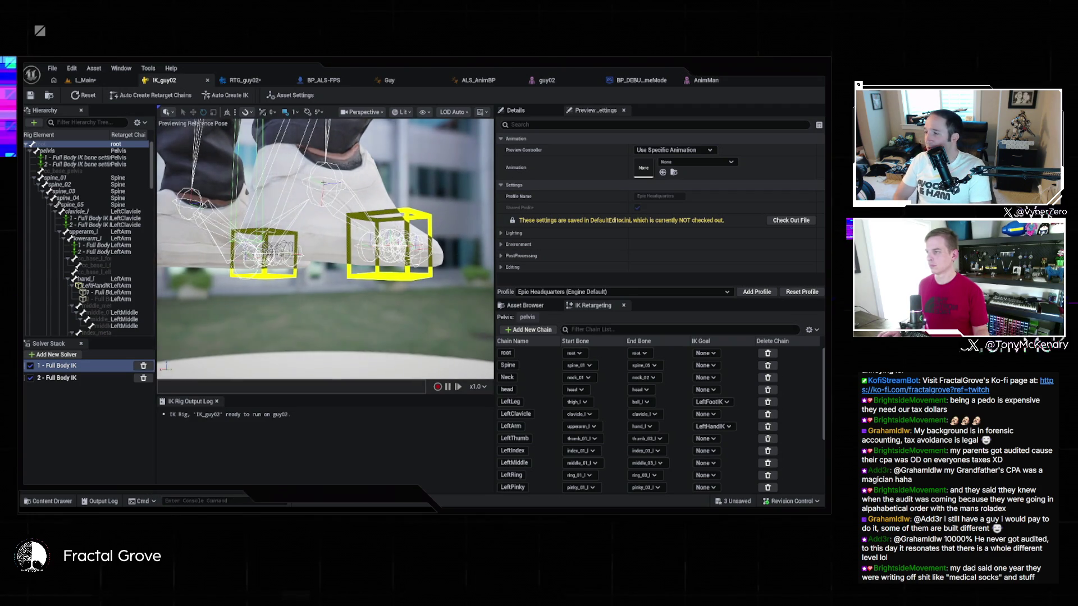
left_click(263, 254)
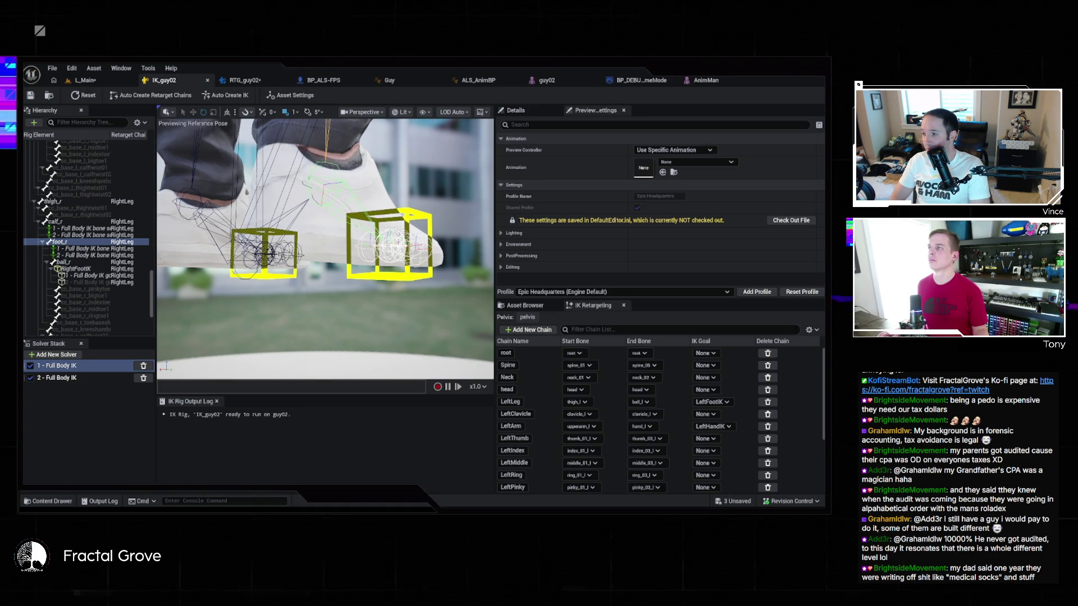
mouse_move(325, 247)
left_mouse_down()
mouse_move(348, 236)
mouse_move(359, 253)
left_mouse_up()
mouse_move(418, 183)
left_mouse_down()
mouse_move(418, 200)
mouse_move(418, 183)
left_mouse_up()
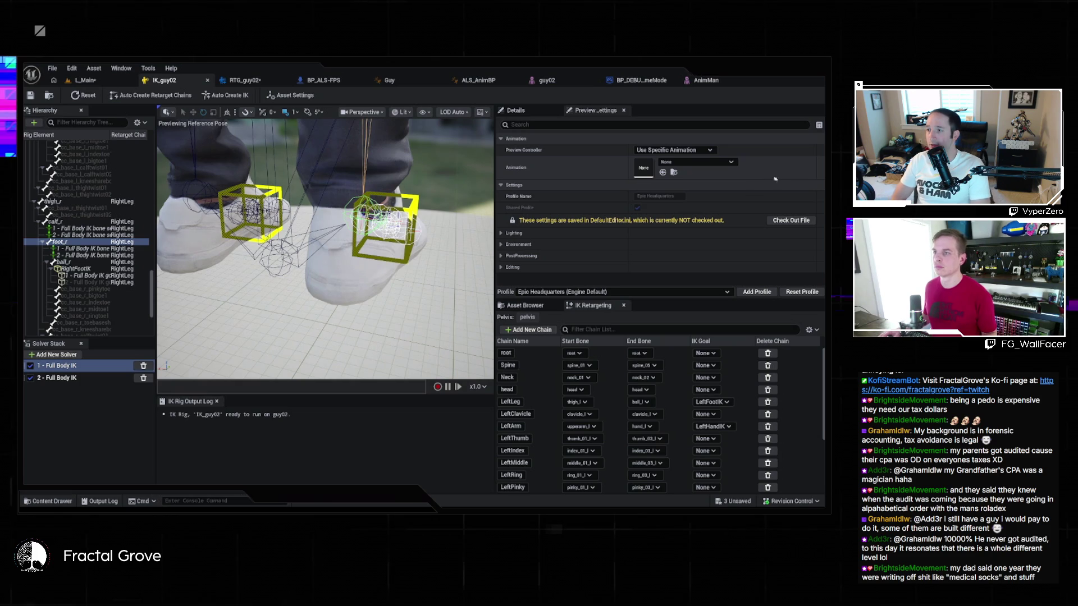
left_click(527, 111)
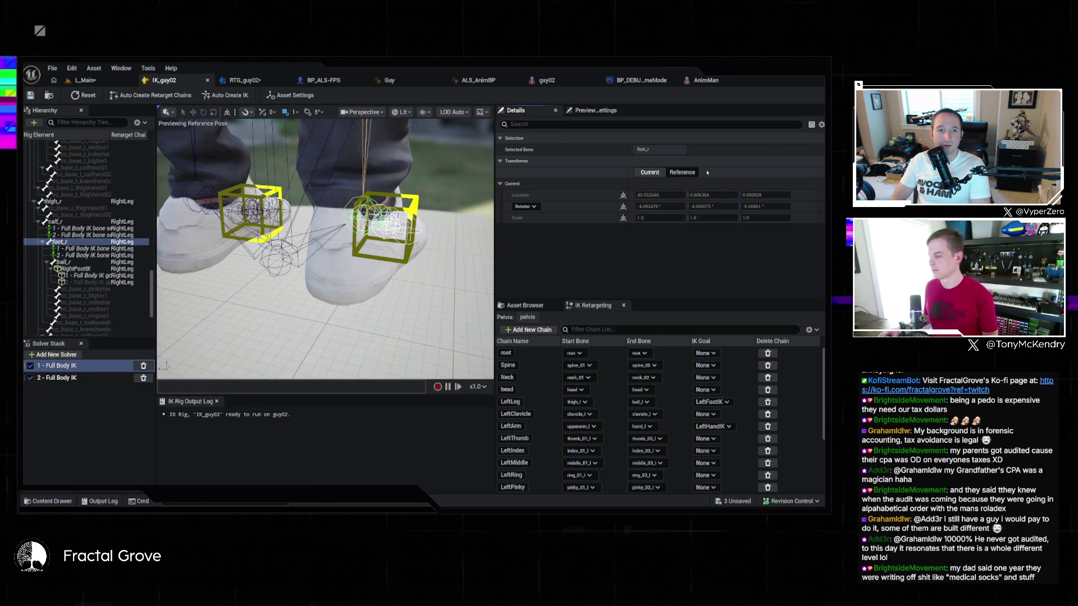
key("grave")
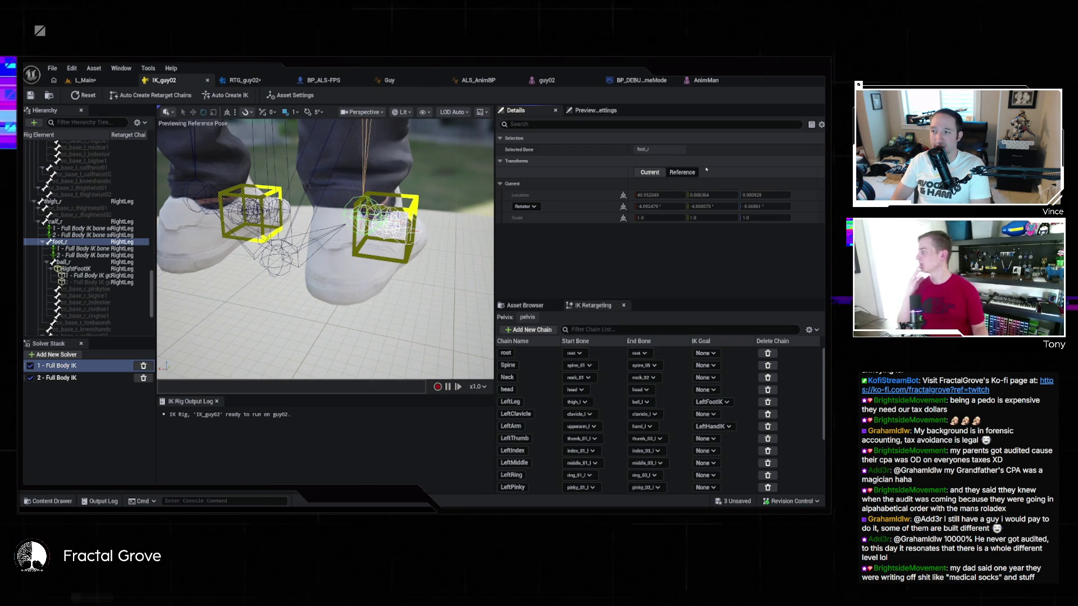
key("Escape")
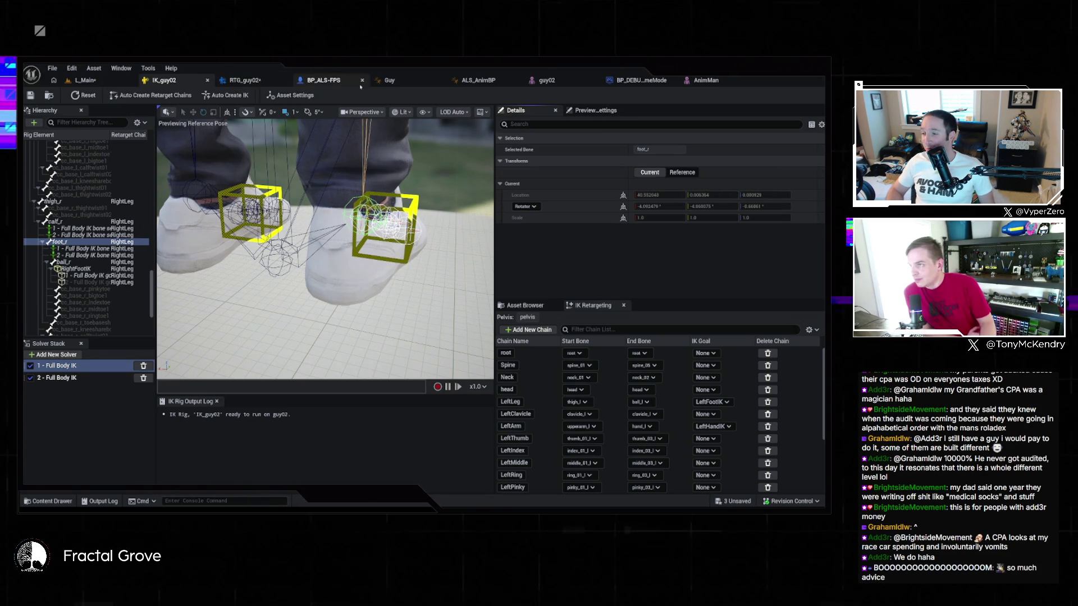
left_click(584, 81)
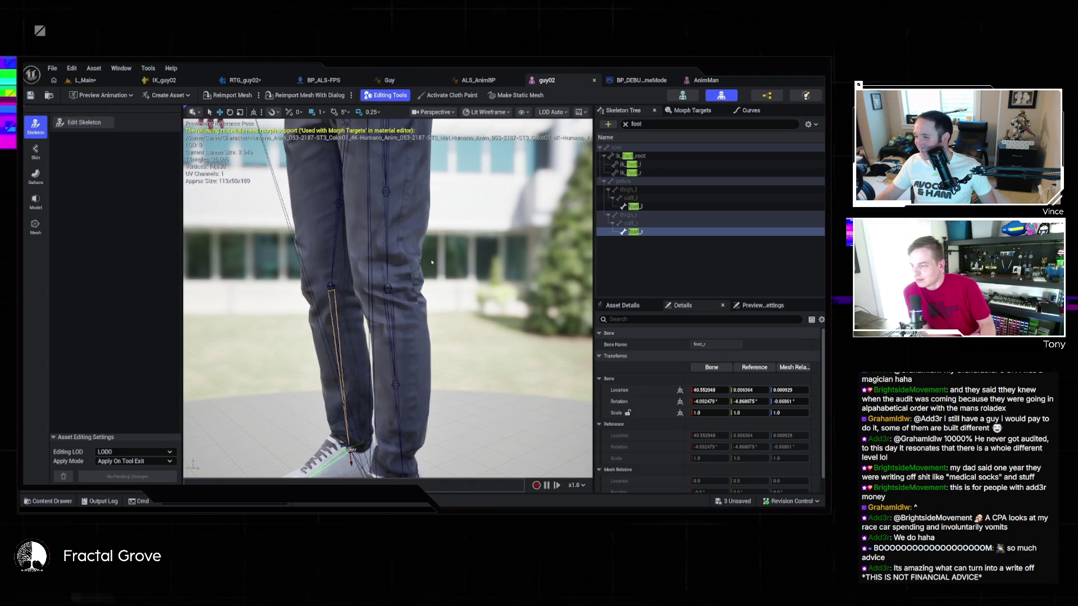
Zoom onto guy02's shoes and enter Edit Skeleton mode
scroll(429, 256, "down", 5)
scroll(429, 257, "up", 3)
left_click_drag(431, 265, 420, 309)
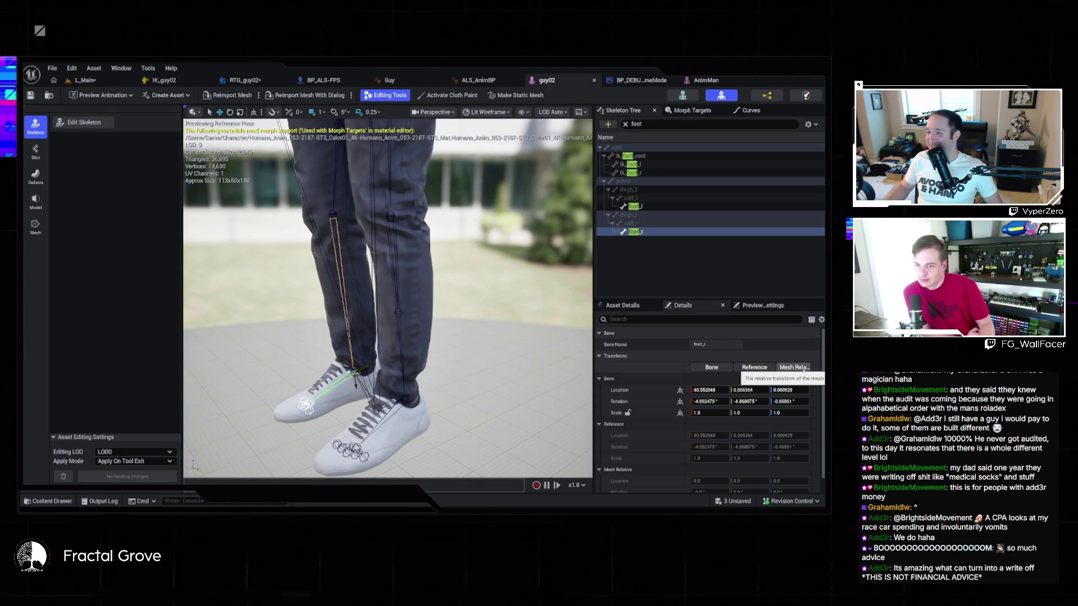
scroll(656, 377, "down", 1)
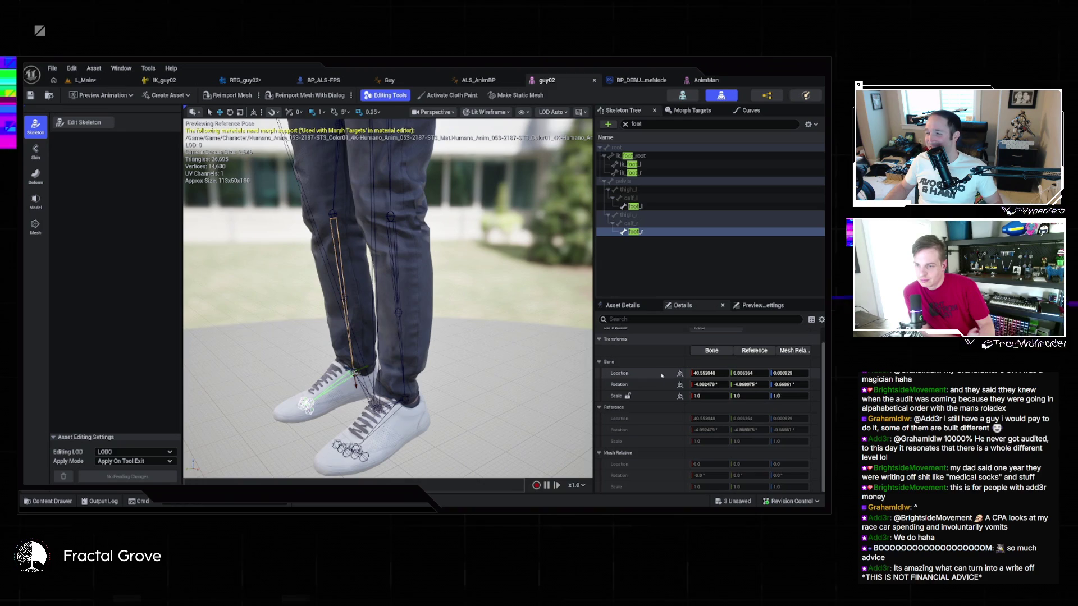
scroll(656, 375, "up", 1)
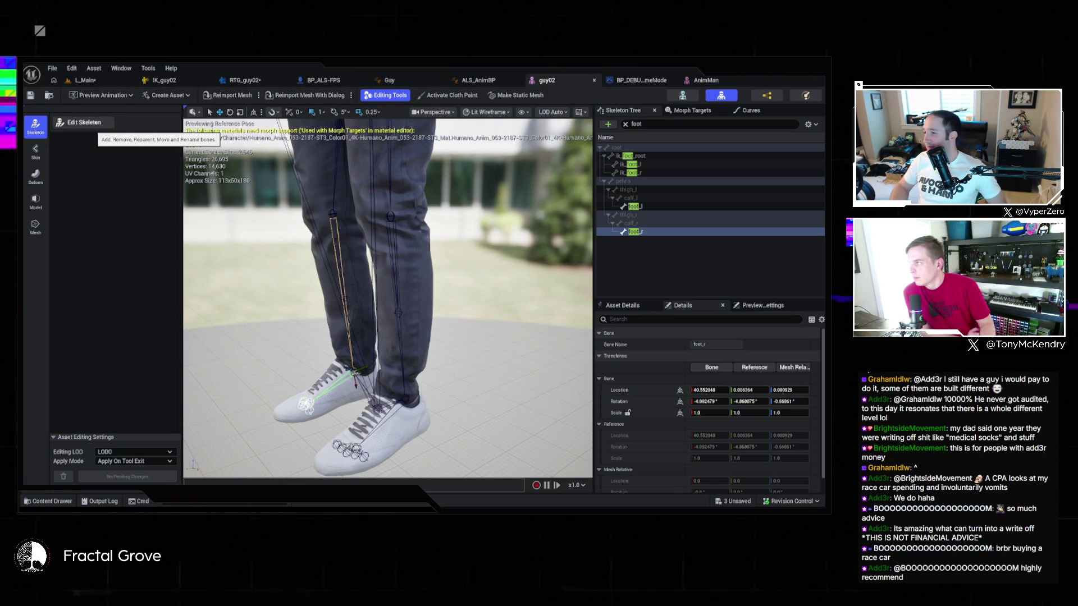
left_click(97, 122)
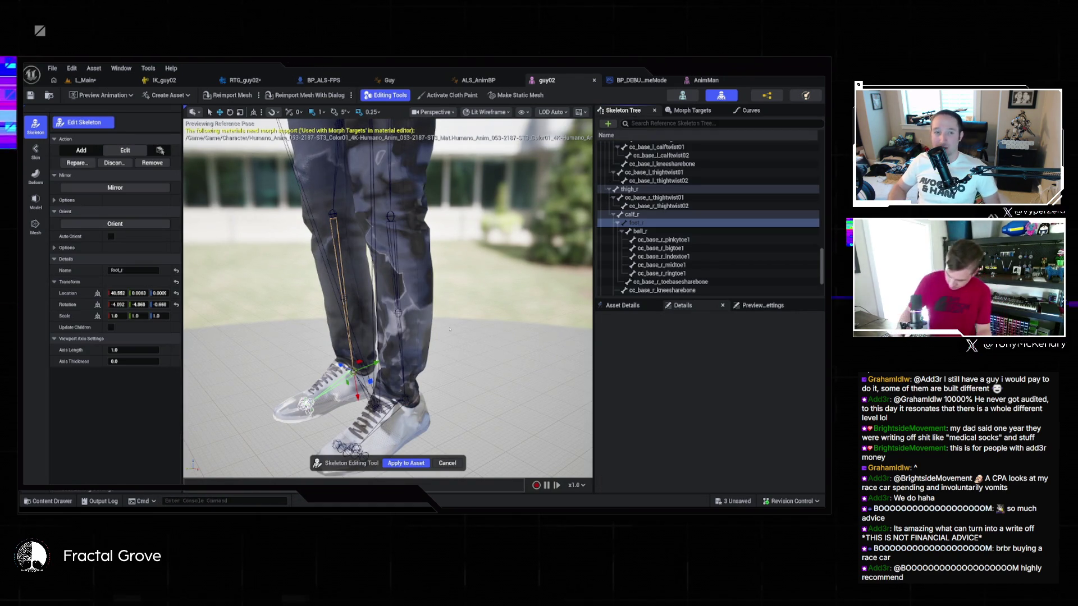
Raise foot_r and foot_l slightly in a world-space back orthographic view, then apply to the asset
key("alt+h")
key("alt+shift+h")
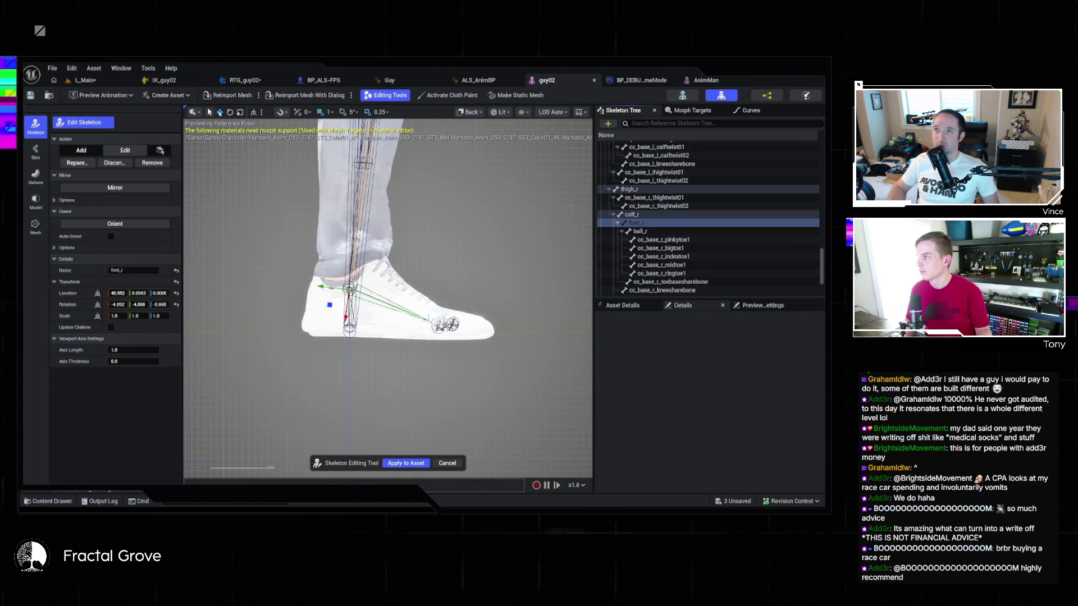
left_click(254, 112)
left_click_drag(350, 263, 349, 244)
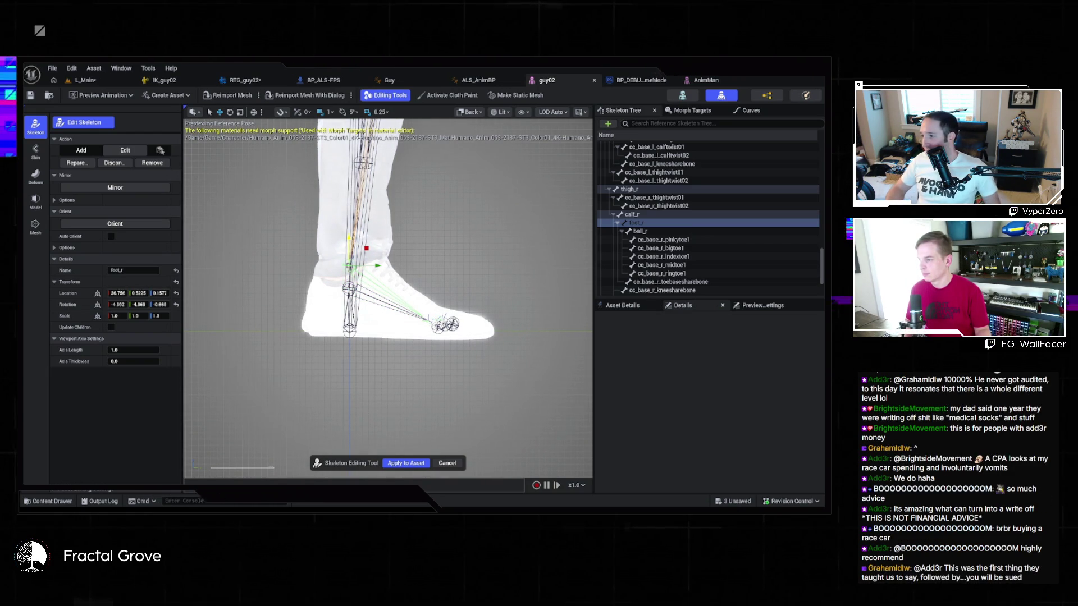
left_click(350, 263)
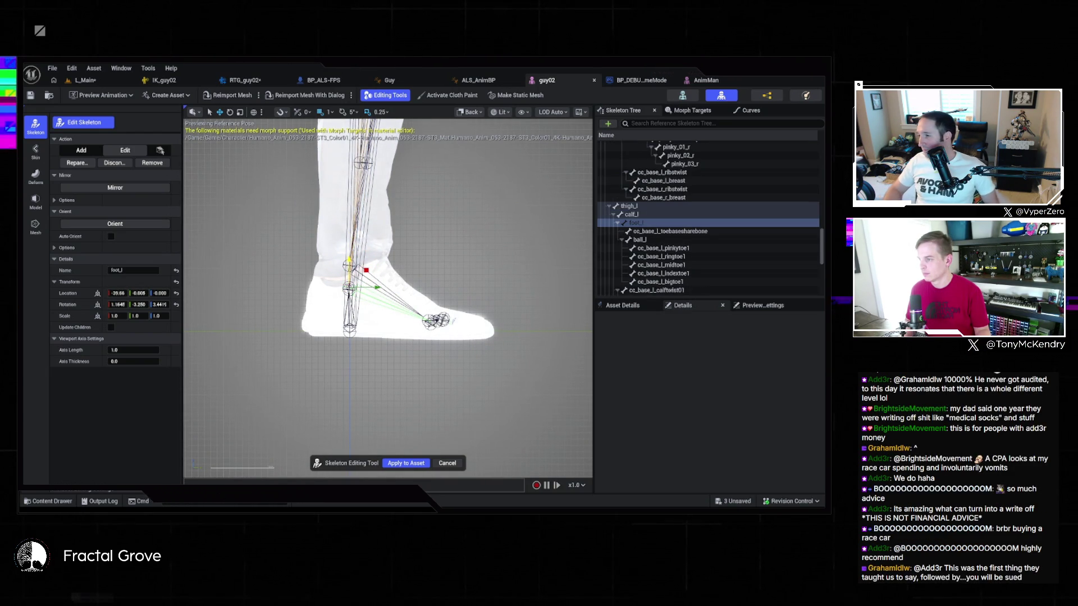
left_click_drag(349, 262, 350, 247)
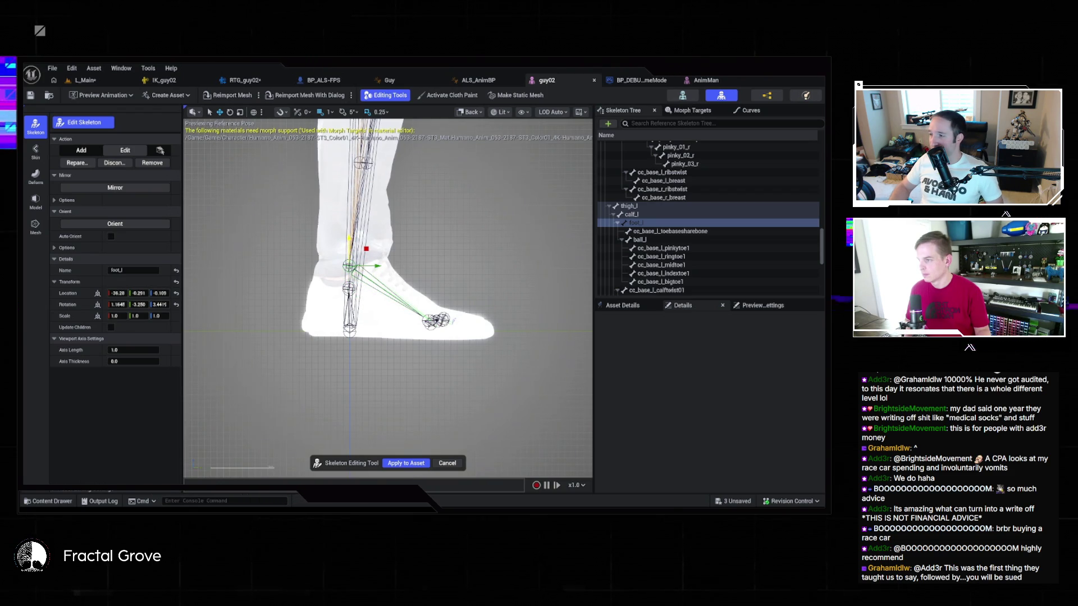
key("alt+g")
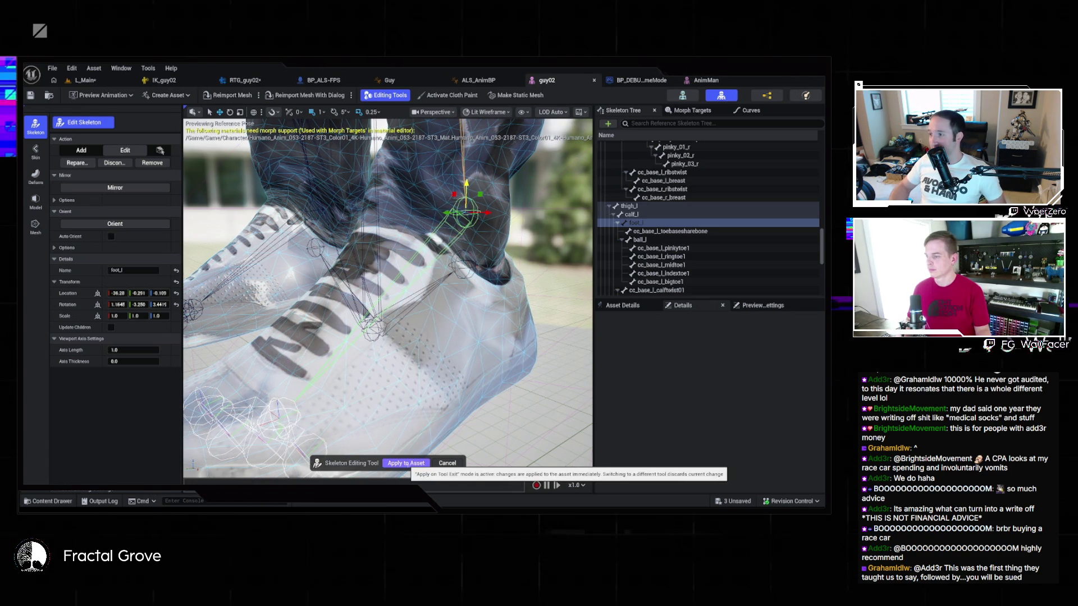
left_click(407, 464)
type("foot")
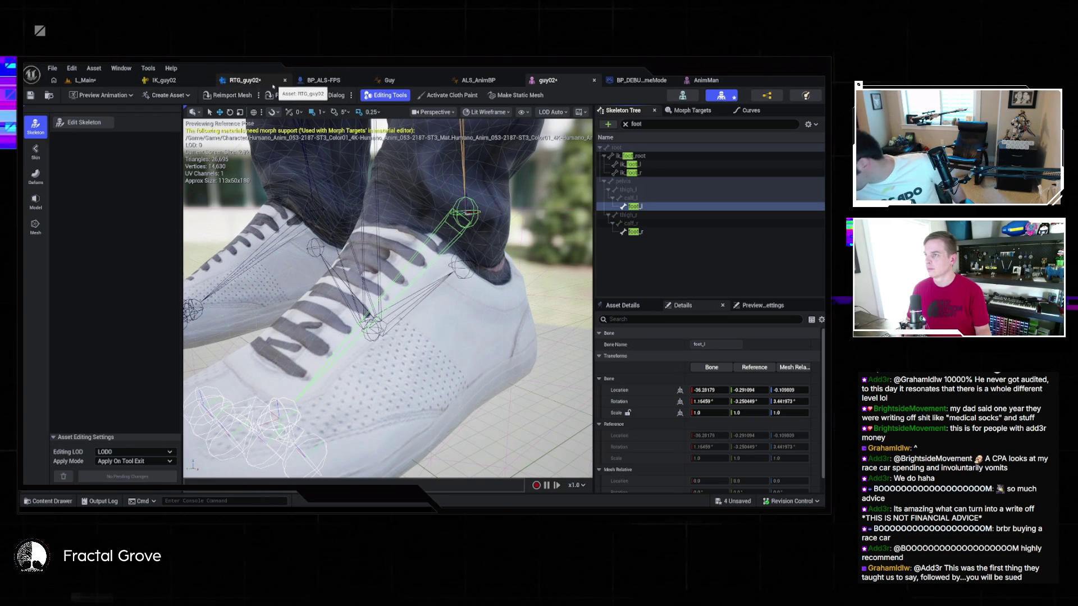
Cycle through the open editor tabs back to L_Main and start Play in Editor
left_click(245, 80)
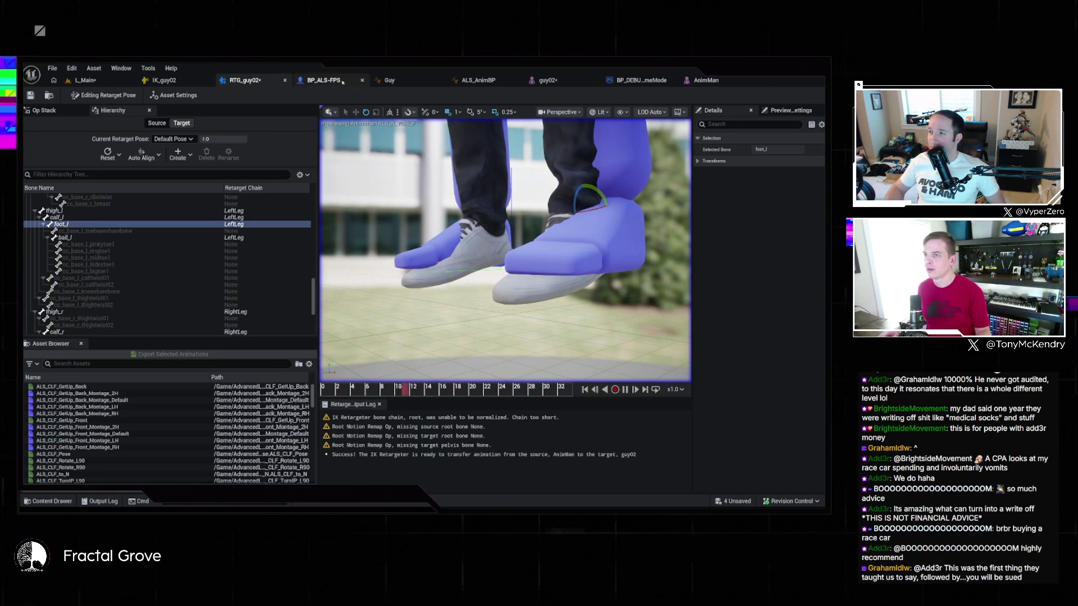
left_click(572, 80)
left_click(641, 80)
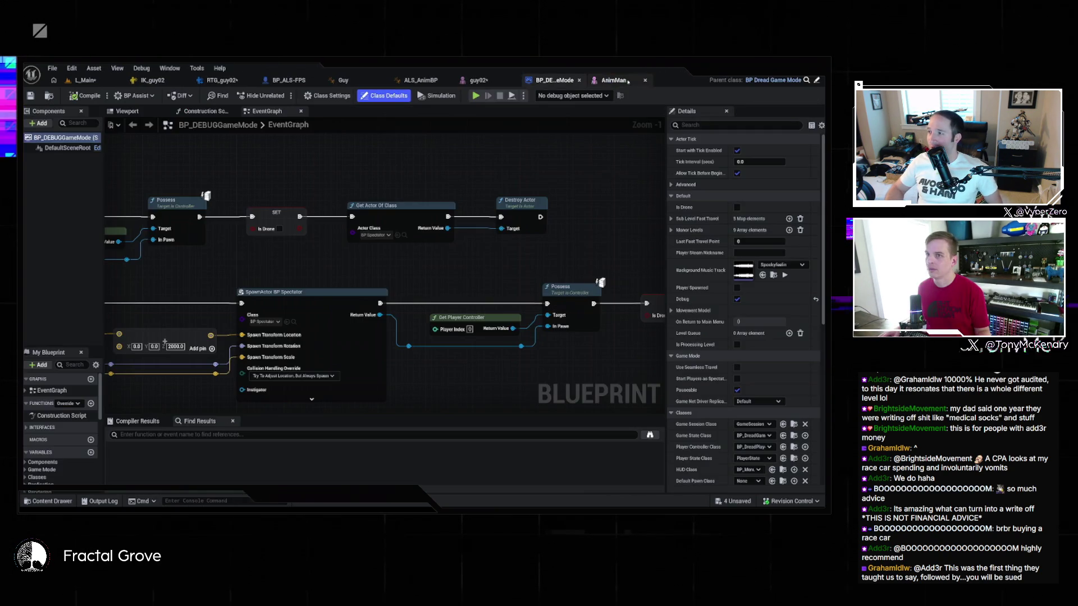
left_click(706, 80)
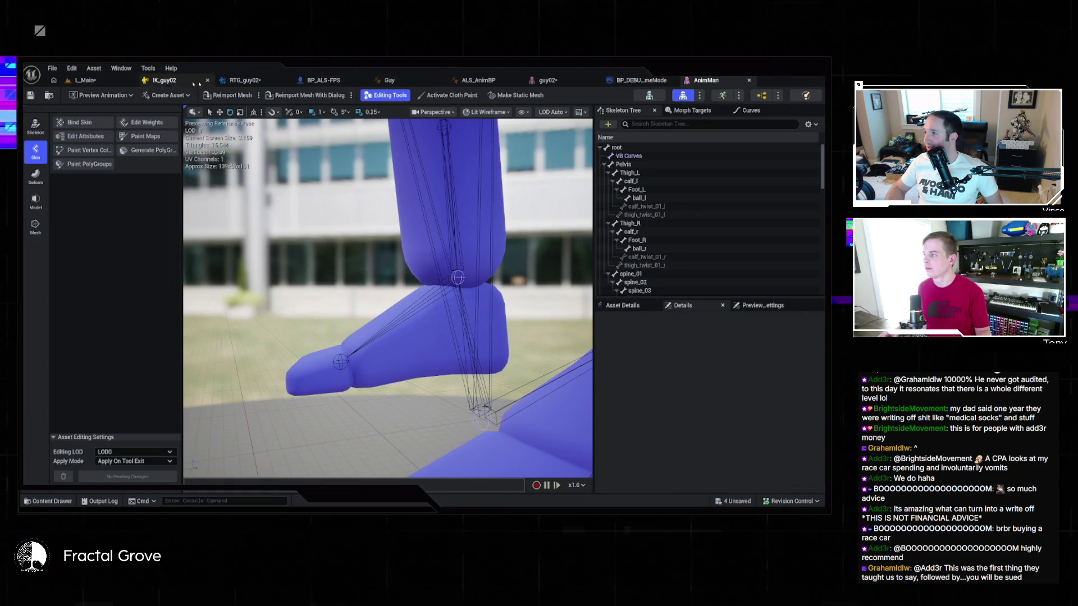
left_click(148, 82)
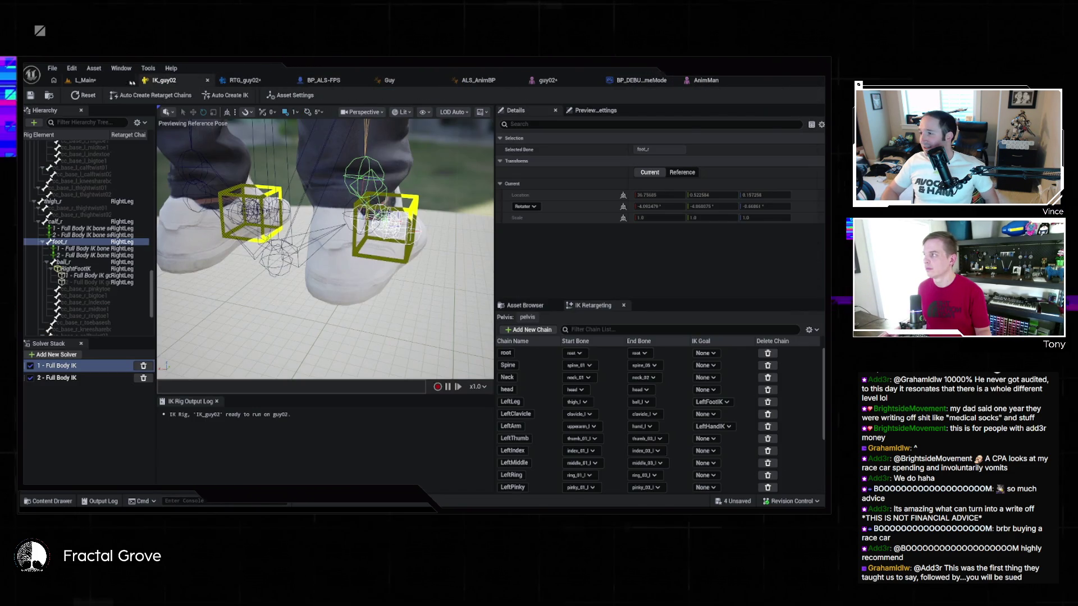
left_click(83, 80)
left_click(254, 98)
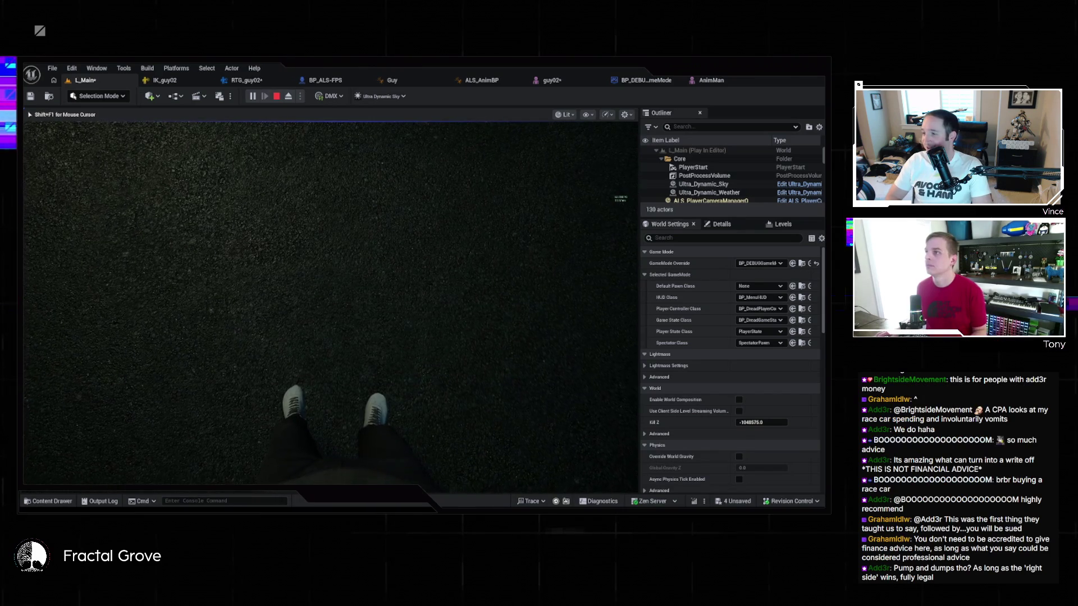
Toggle the camera to third person and back, stop playing, and open the AnimMan mesh editor
key("c")
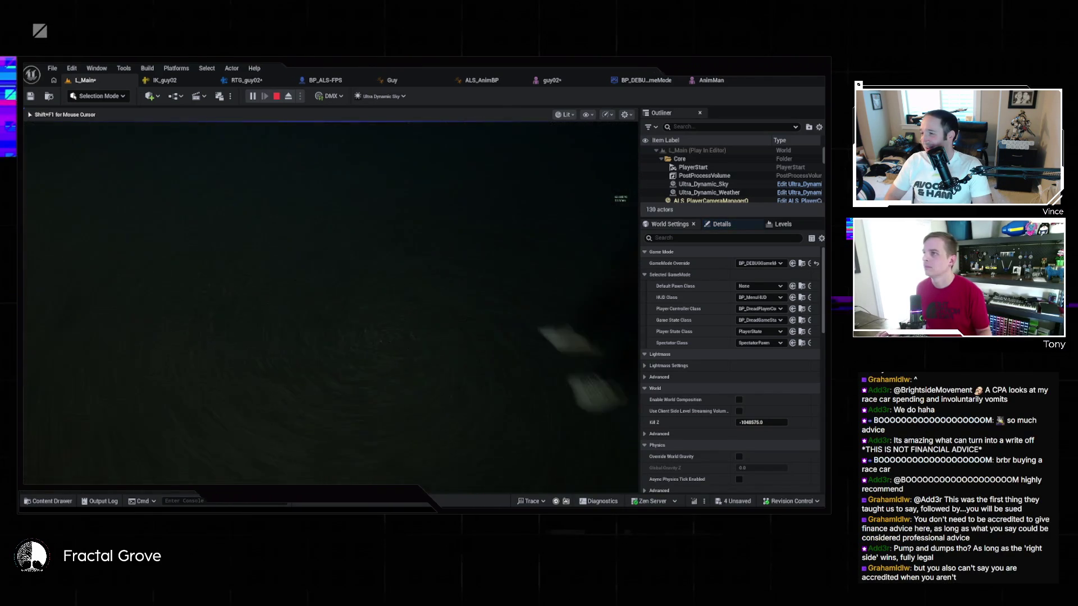
key("c")
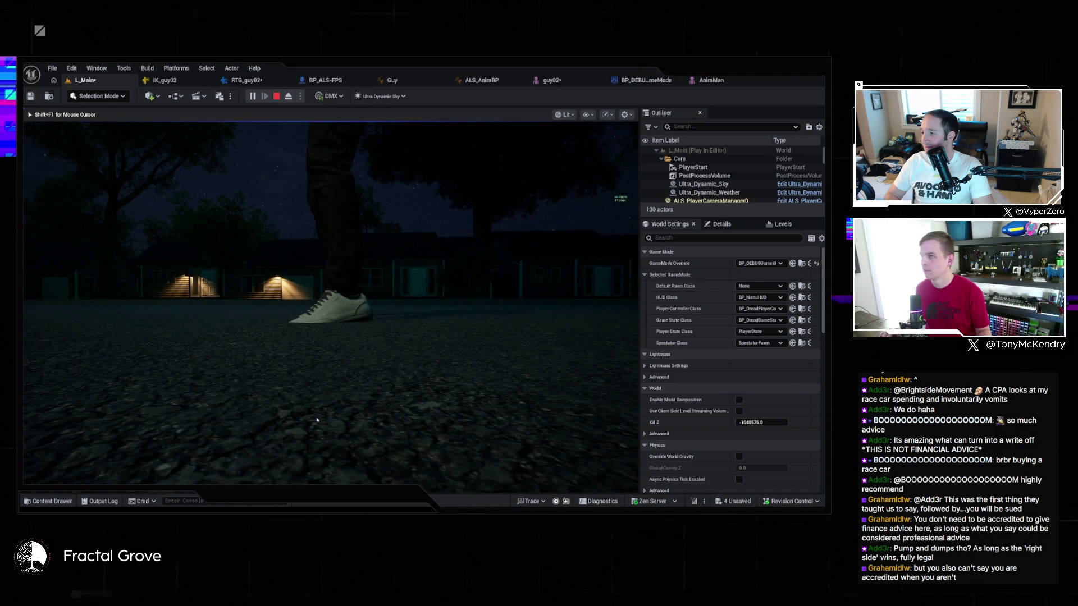
key("Escape")
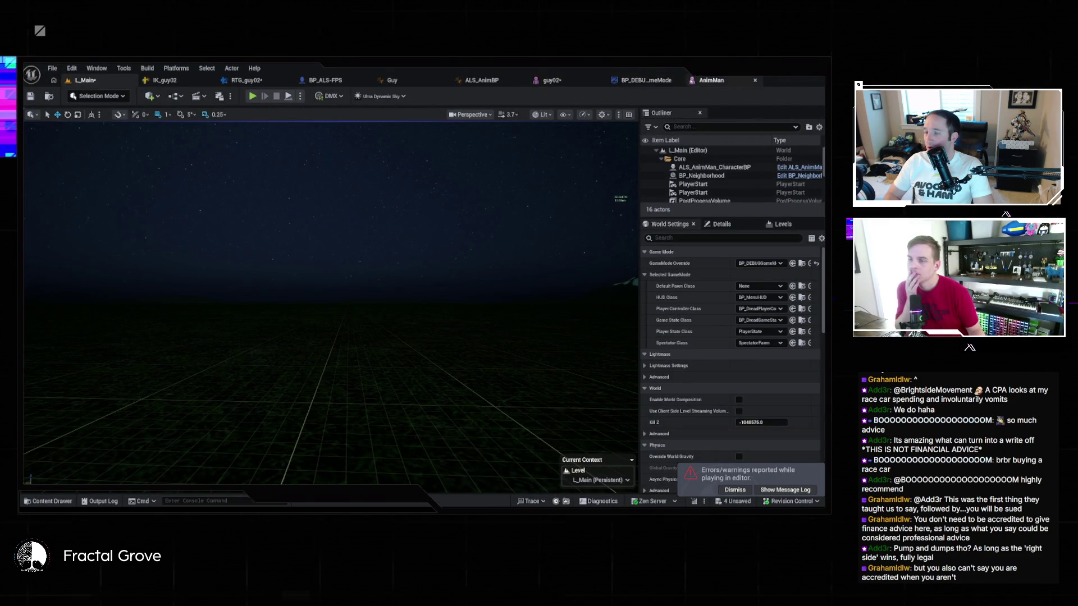
left_click(706, 80)
key("alt+4")
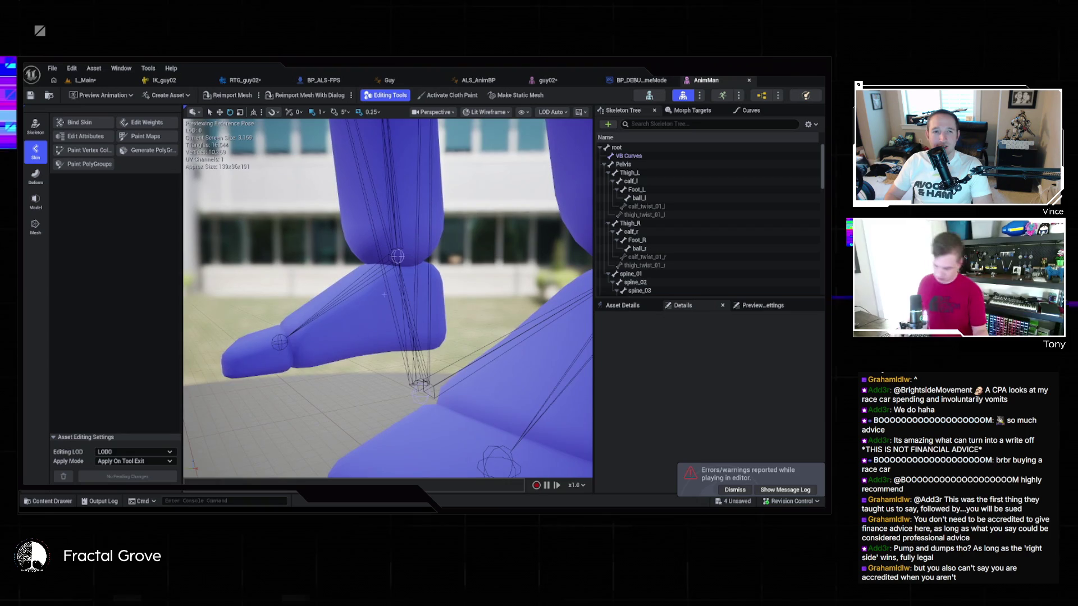
Compare AnimMan's and guy02's feet in Lit Back view, then bring up the IK_guy02 rig
key("alt+shift+h")
scroll(422, 338, "up", 10)
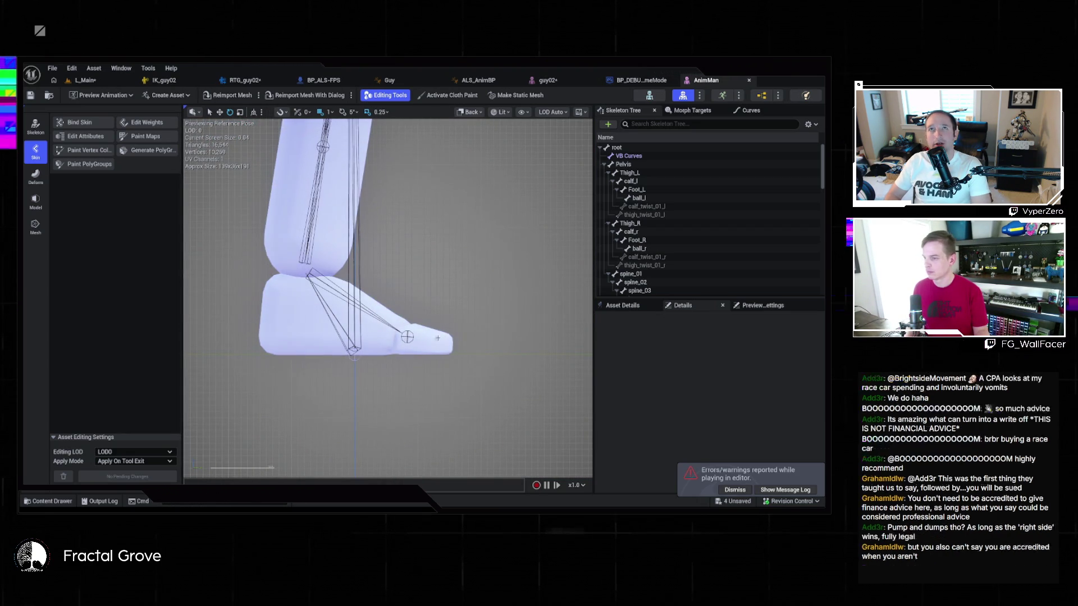
left_click(547, 81)
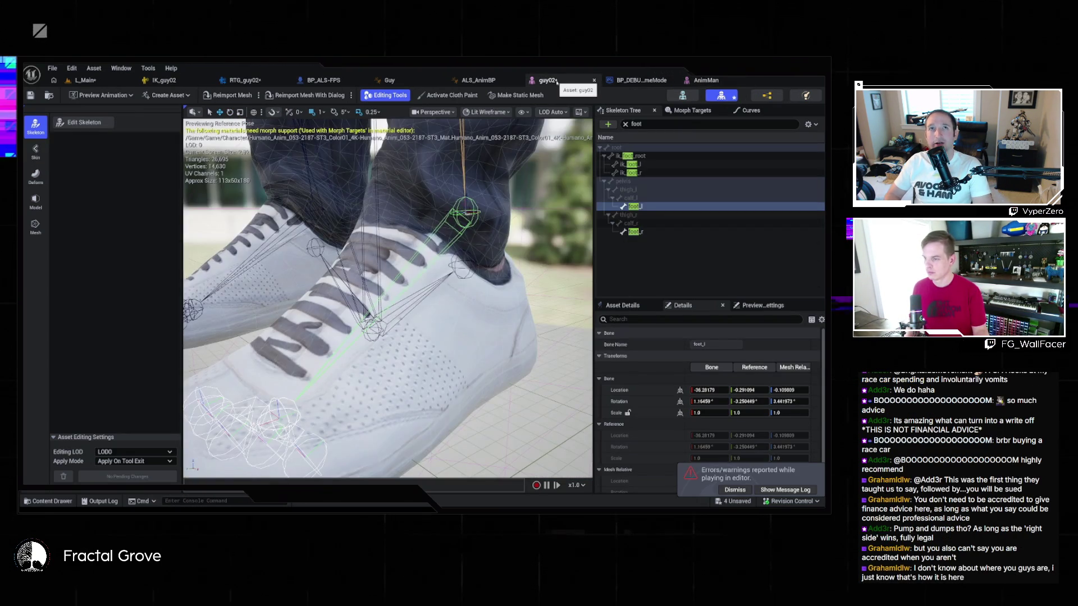
scroll(438, 310, "up", 3)
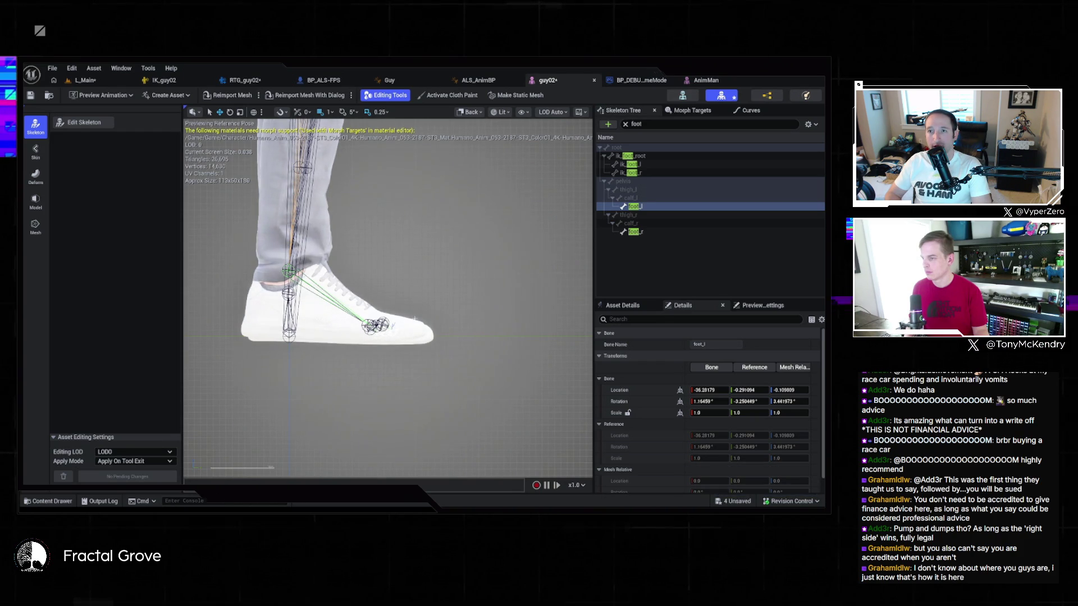
left_click(696, 80)
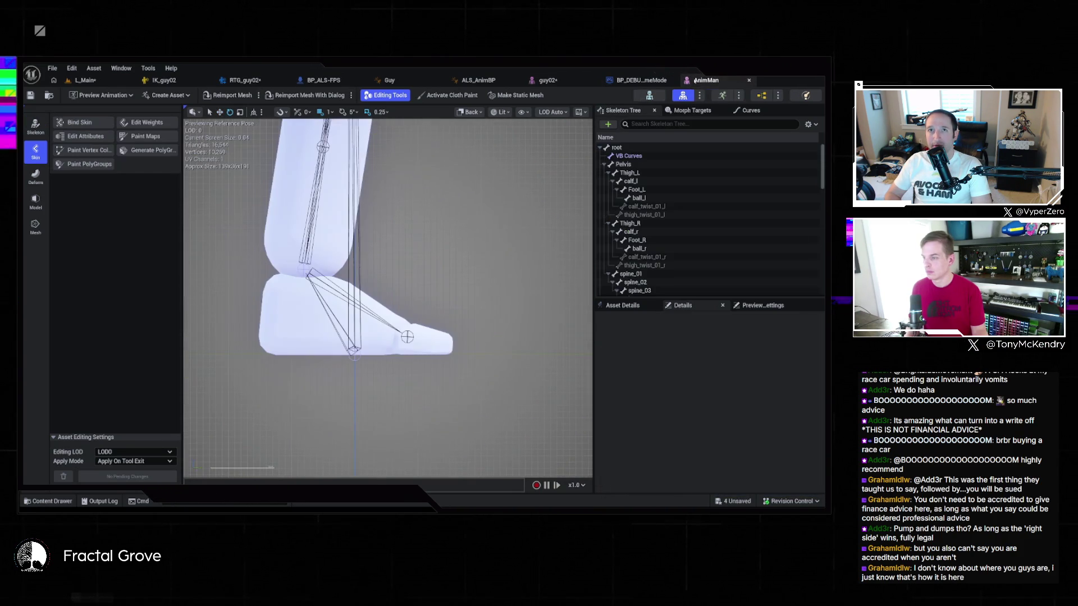
left_click(640, 80)
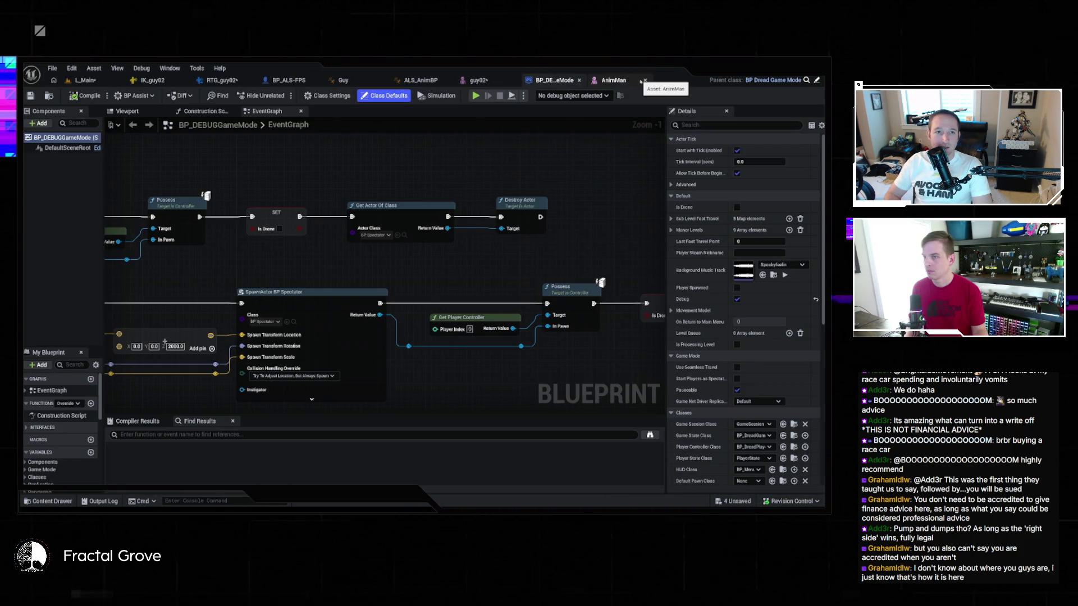
left_click(477, 81)
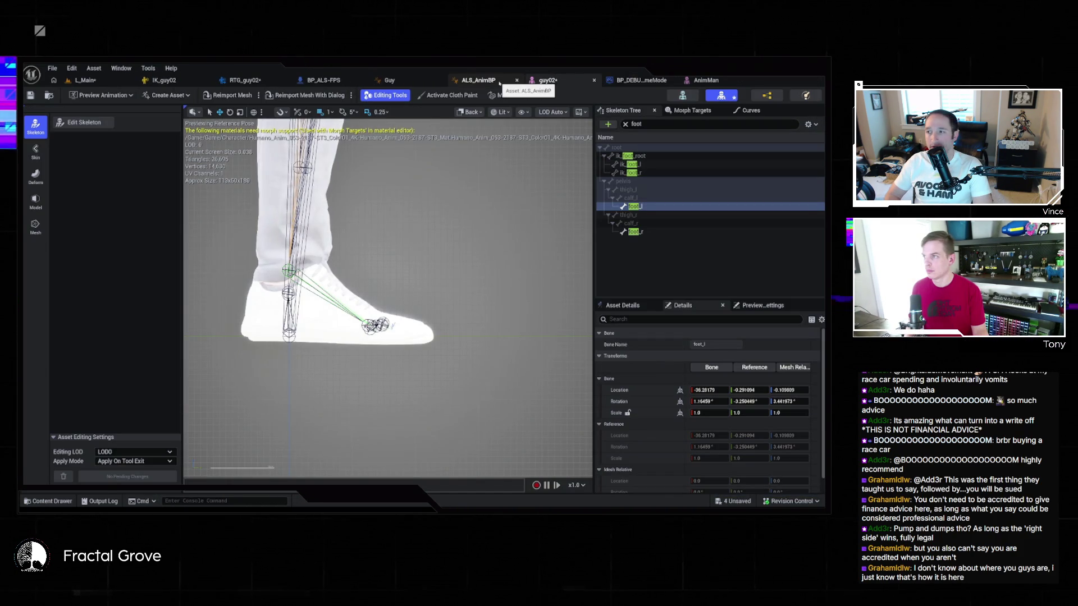
left_click(162, 80)
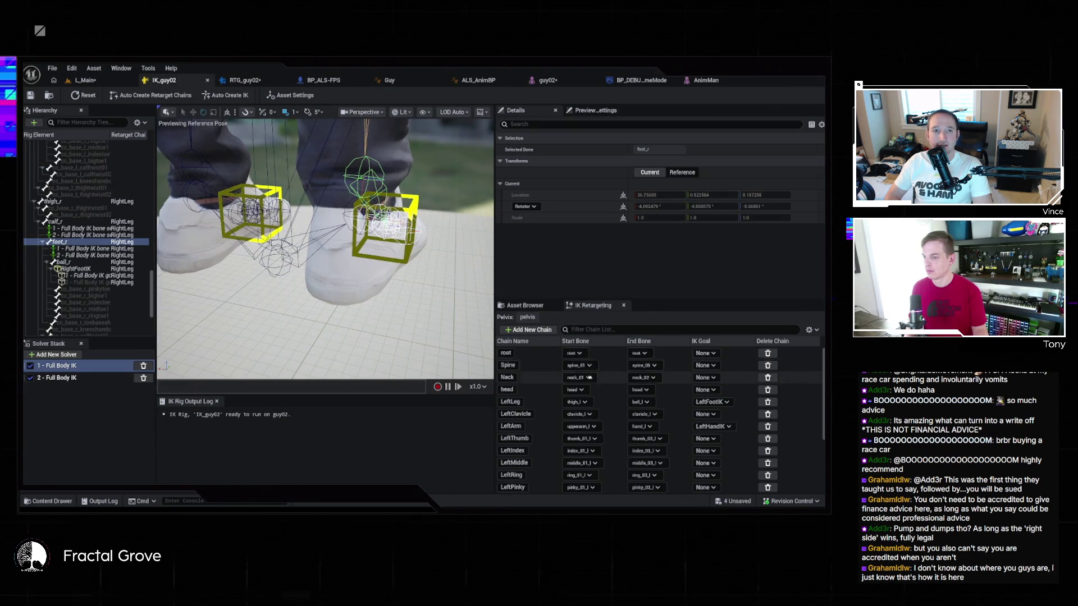
Scroll through the IK_guy02 retarget chain list, then bring up the Guy AnimGraph
scroll(573, 426, "down", 5)
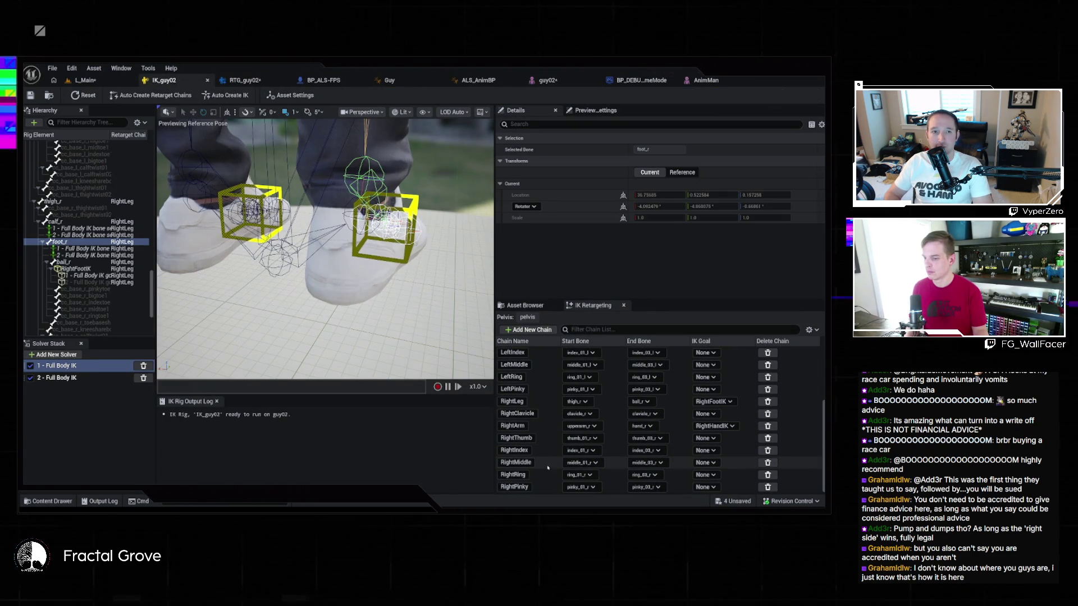
scroll(547, 473, "up", 5)
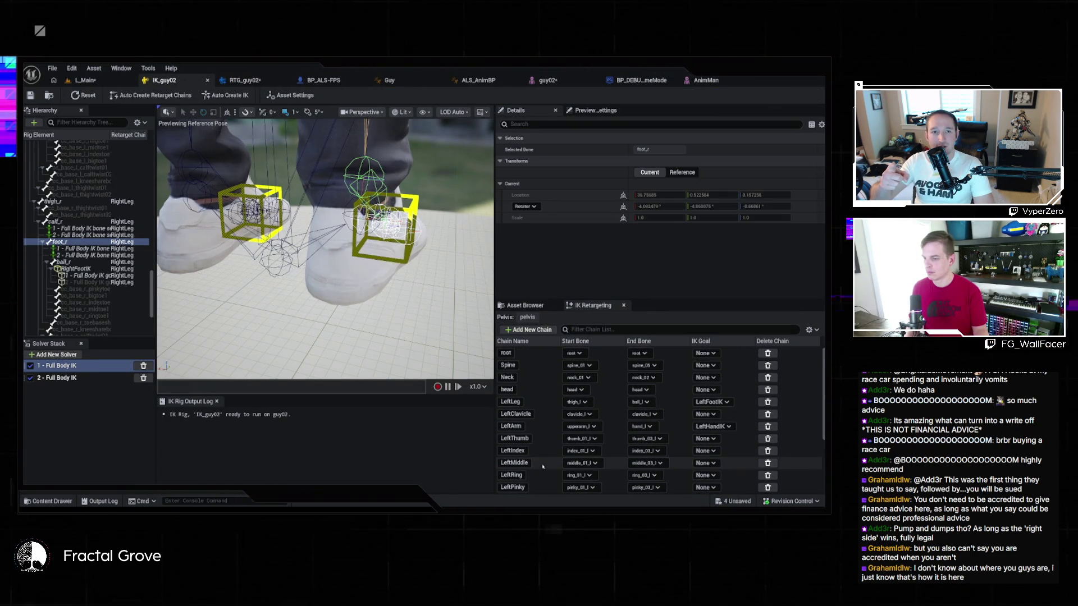
scroll(541, 463, "down", 5)
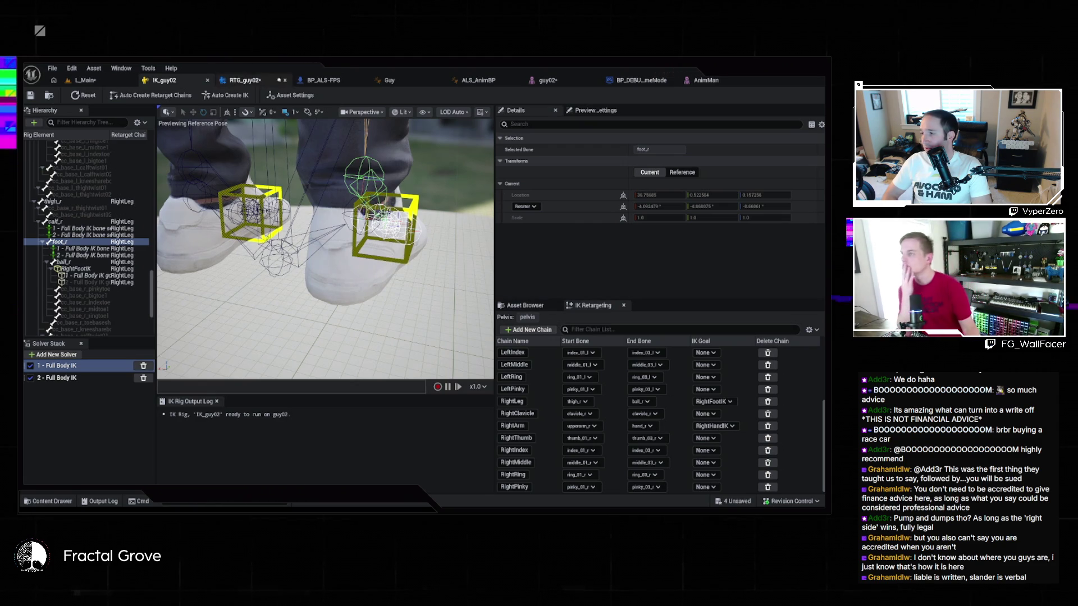
left_click(389, 81)
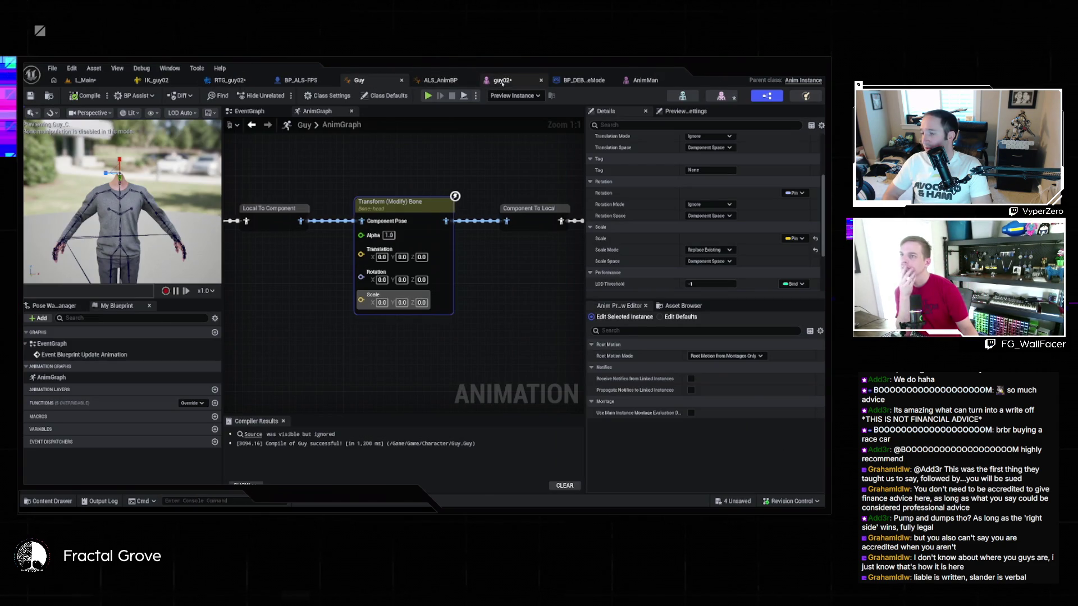
Switch back and forth between the guy02 and AnimMan meshes to compare their feet
left_click(500, 82)
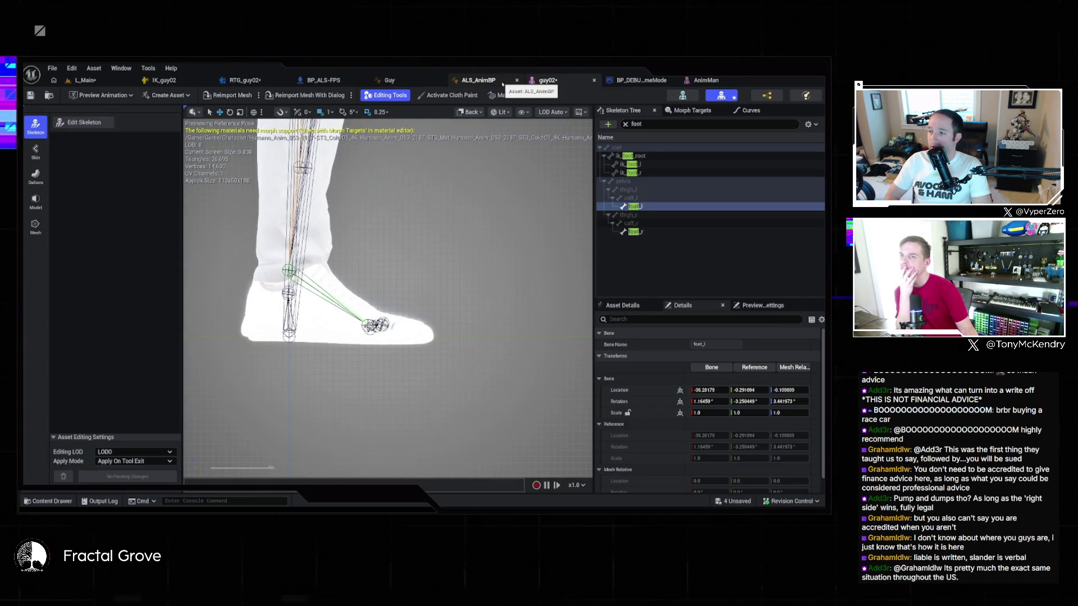
left_click(706, 80)
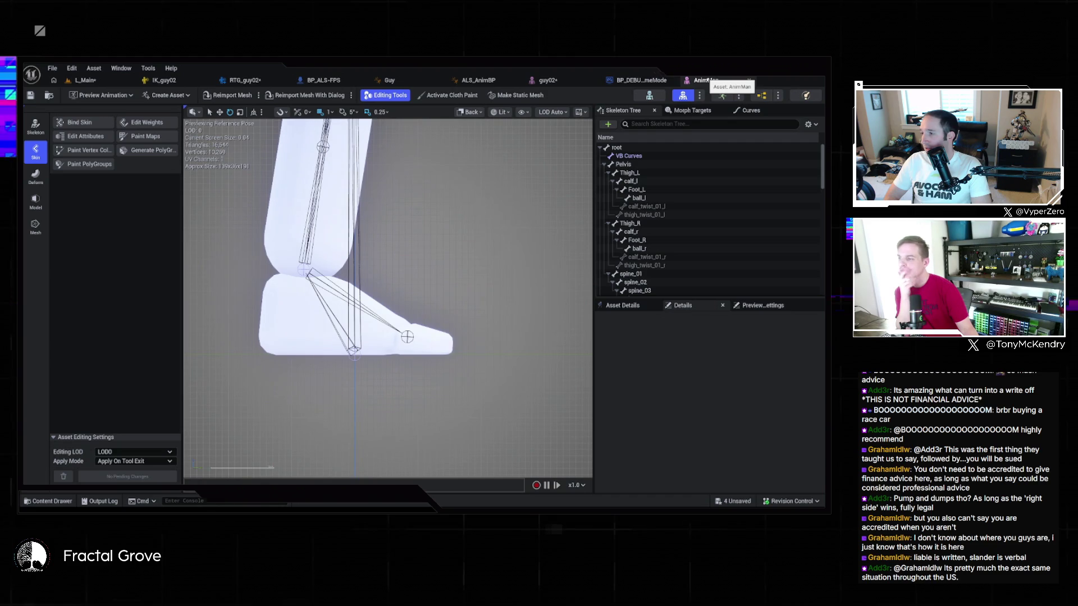
left_click(547, 80)
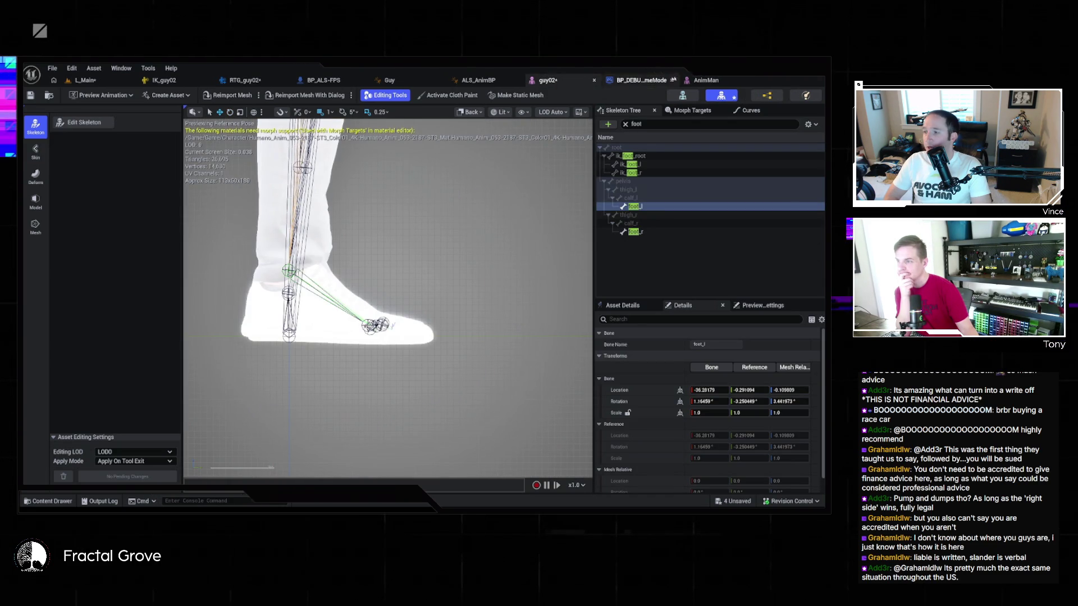
left_click(706, 80)
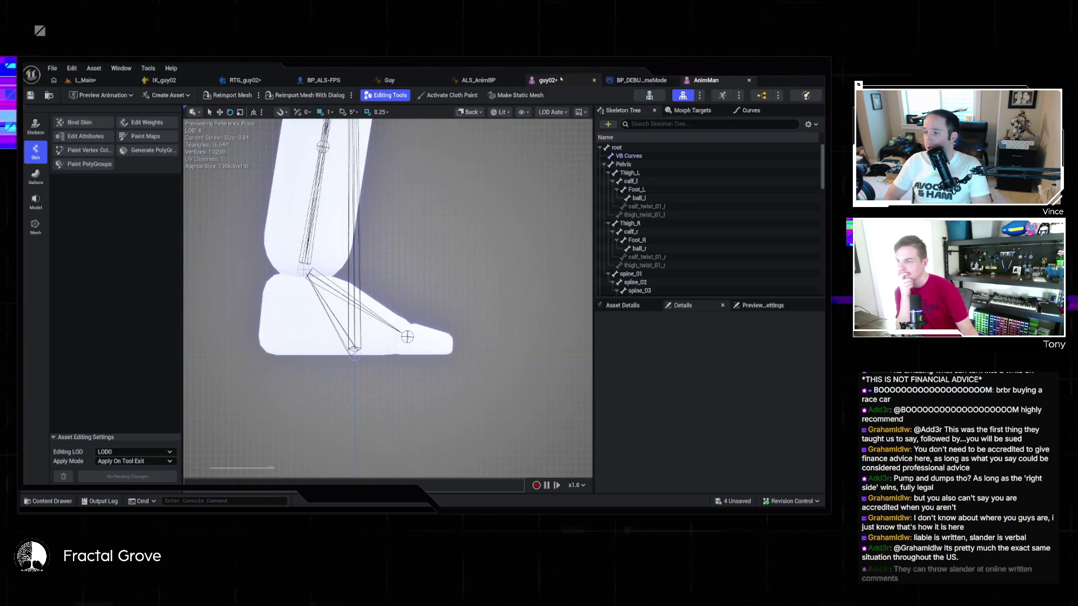
left_click(556, 80)
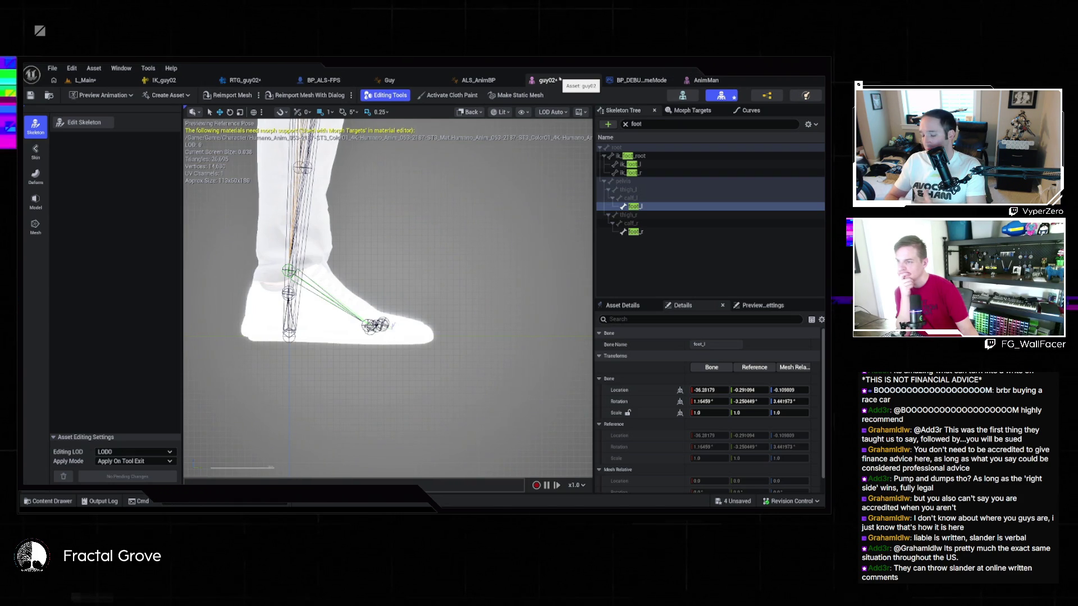
Focus the foot_l bone and frame the foot bones from behind in wireframe
left_click(648, 208)
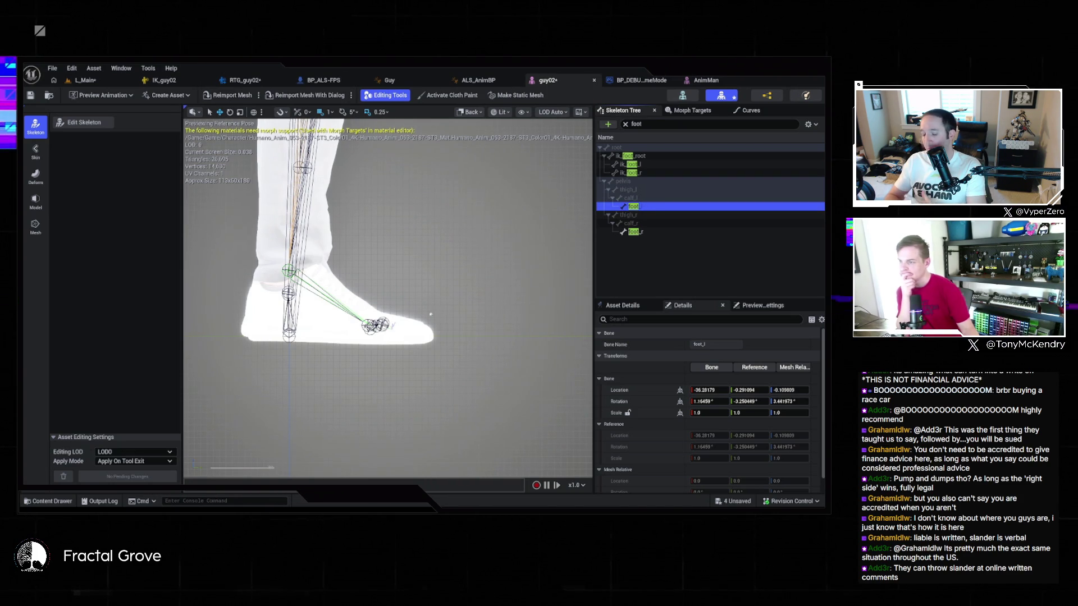
key("alt+j")
scroll(393, 317, "up", 6)
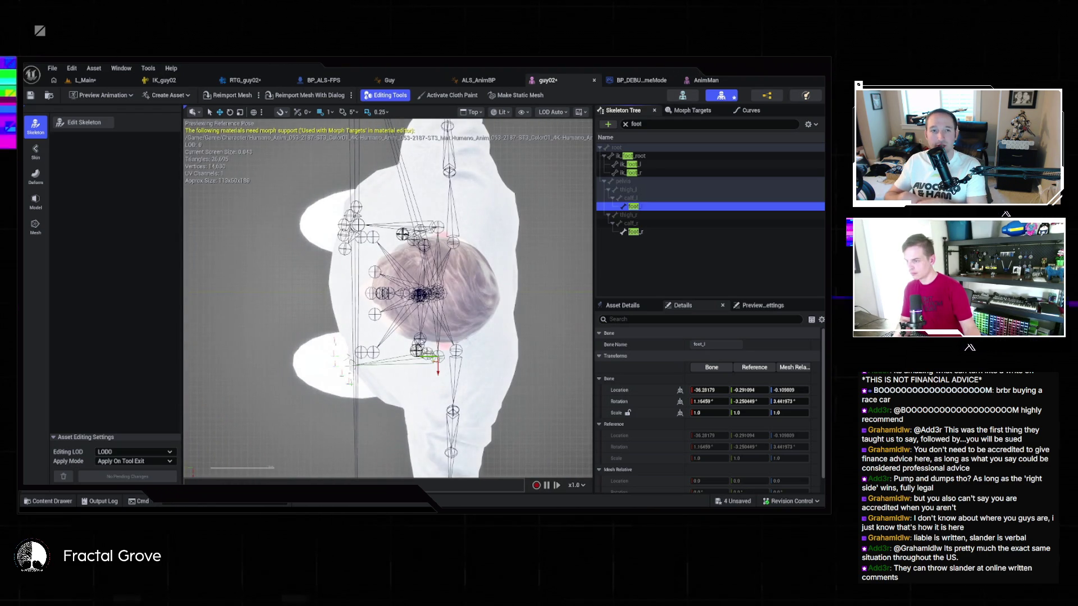
key("Escape")
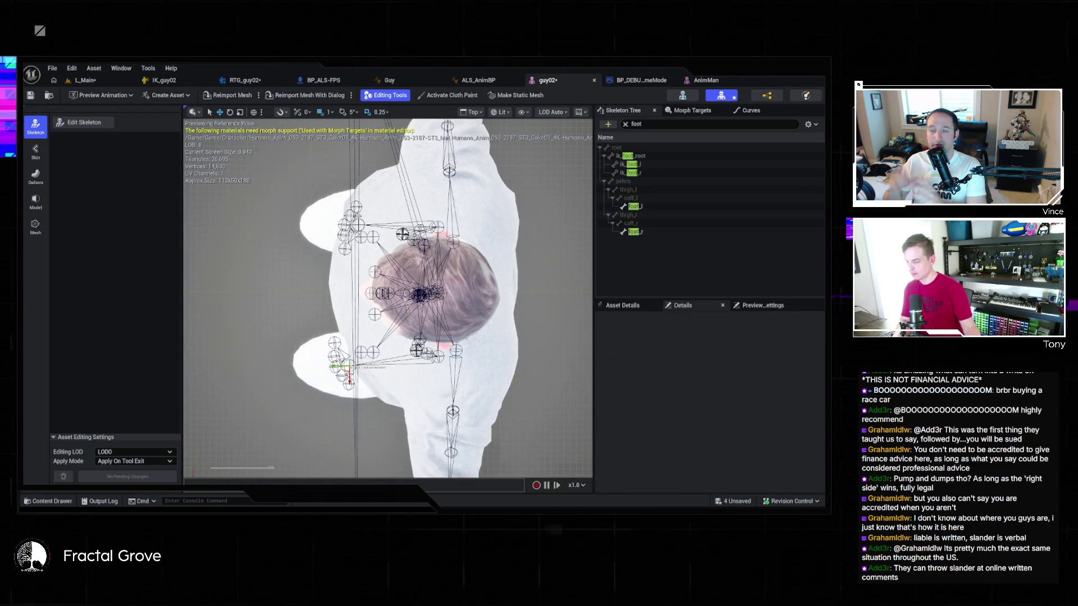
key("alt+shift+h")
key("f")
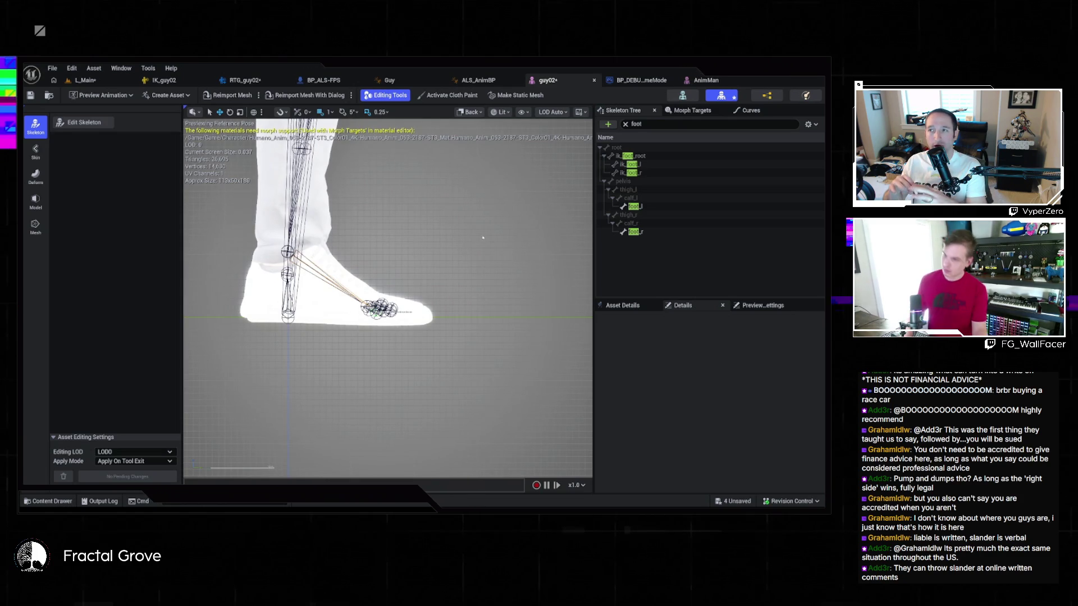
key("alt+2")
Inspect the foot bones from the top view, selecting each bone around the foot
left_click(378, 292)
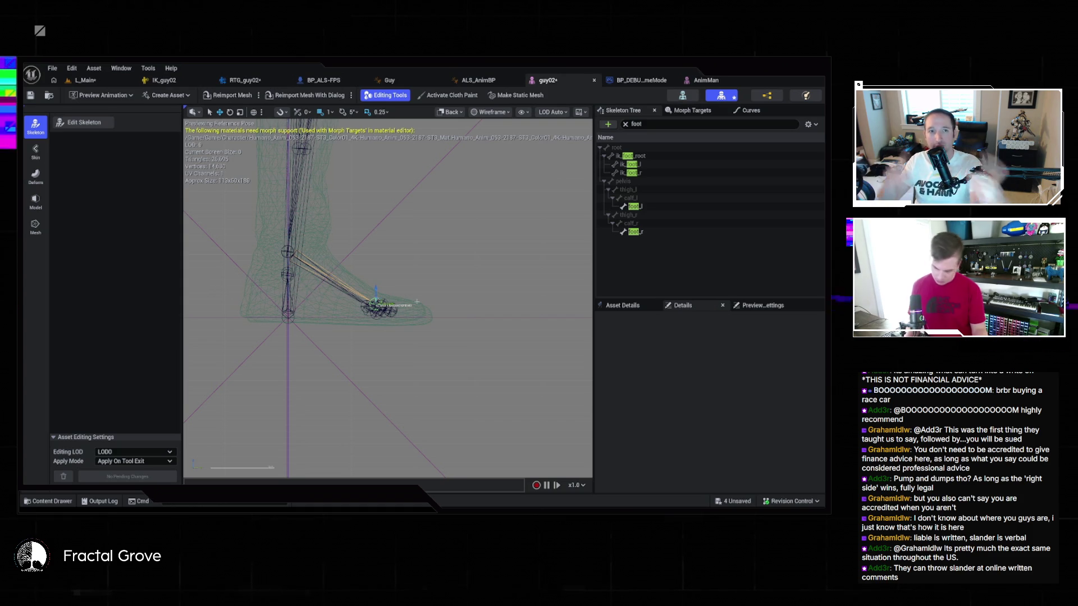
key("alt+j")
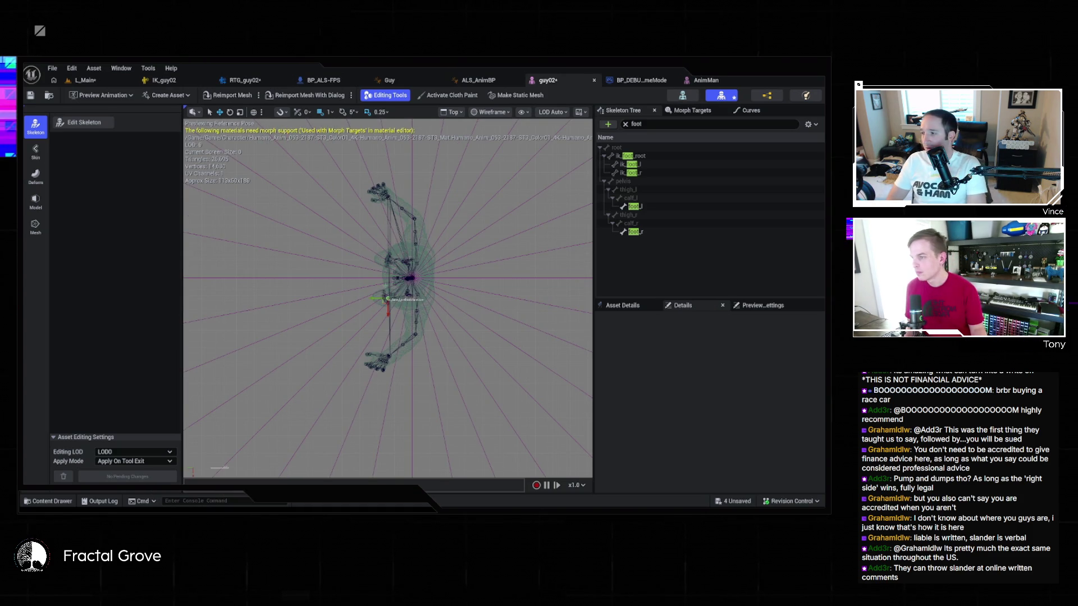
scroll(430, 227, "up", 2)
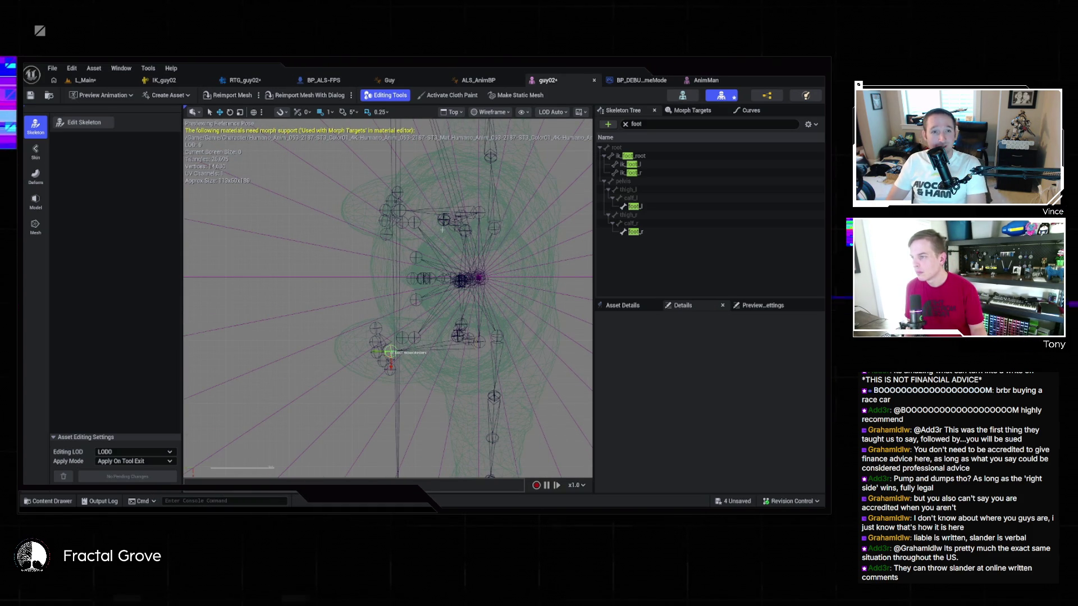
left_click(402, 223)
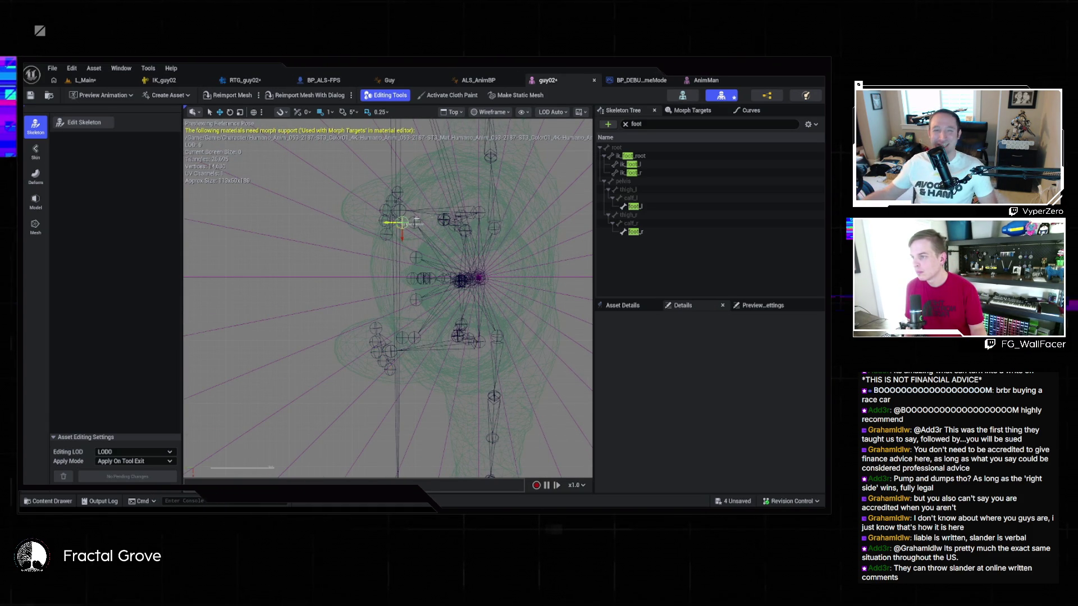
left_click(408, 211)
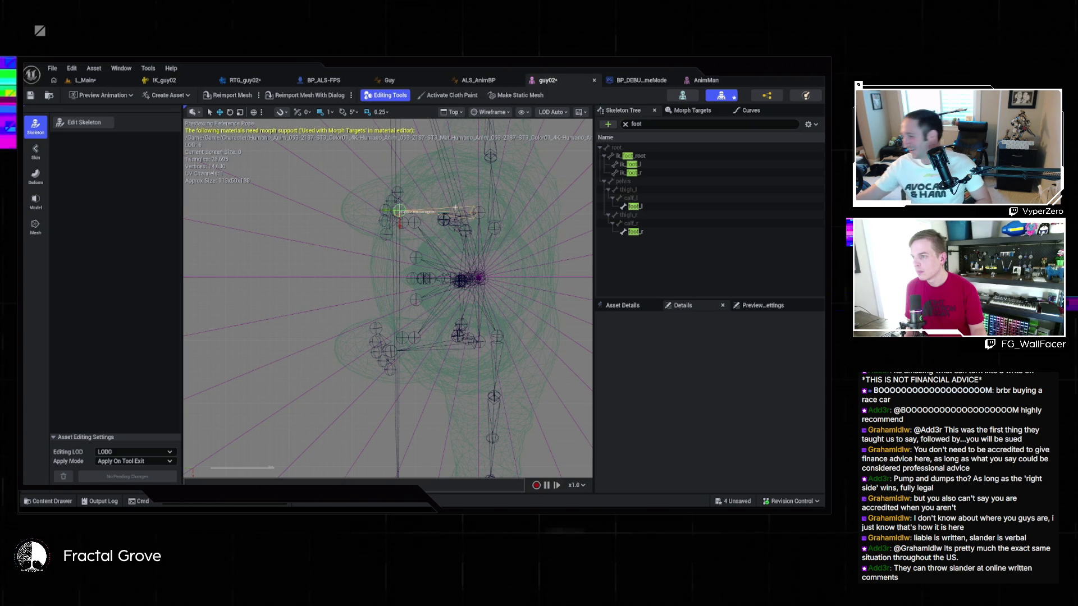
left_click(417, 224)
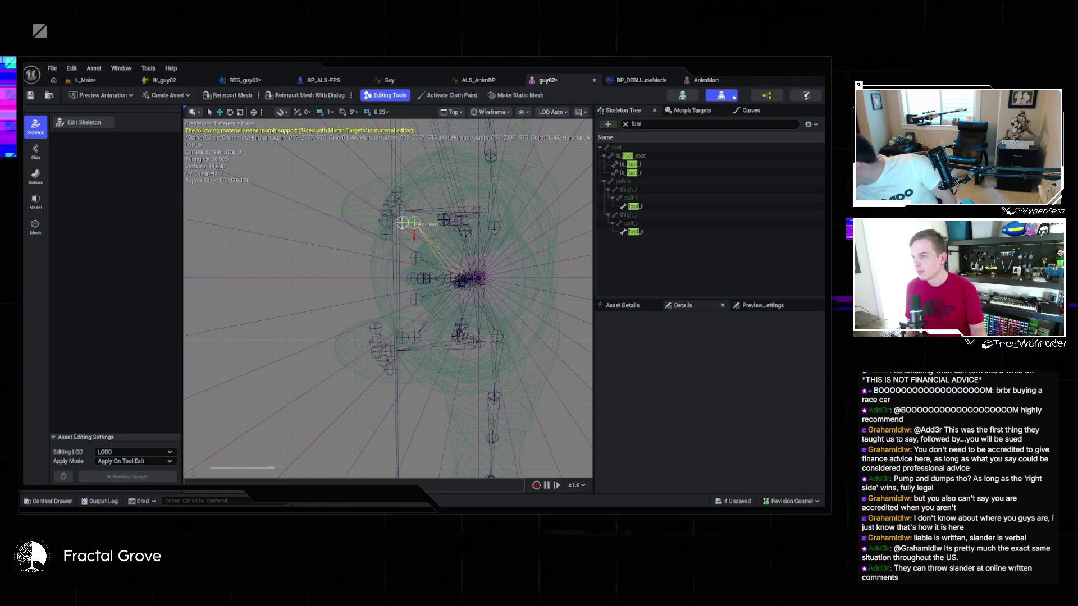
mouse_move(432, 221)
left_mouse_down()
mouse_move(457, 217)
mouse_move(413, 332)
left_mouse_up()
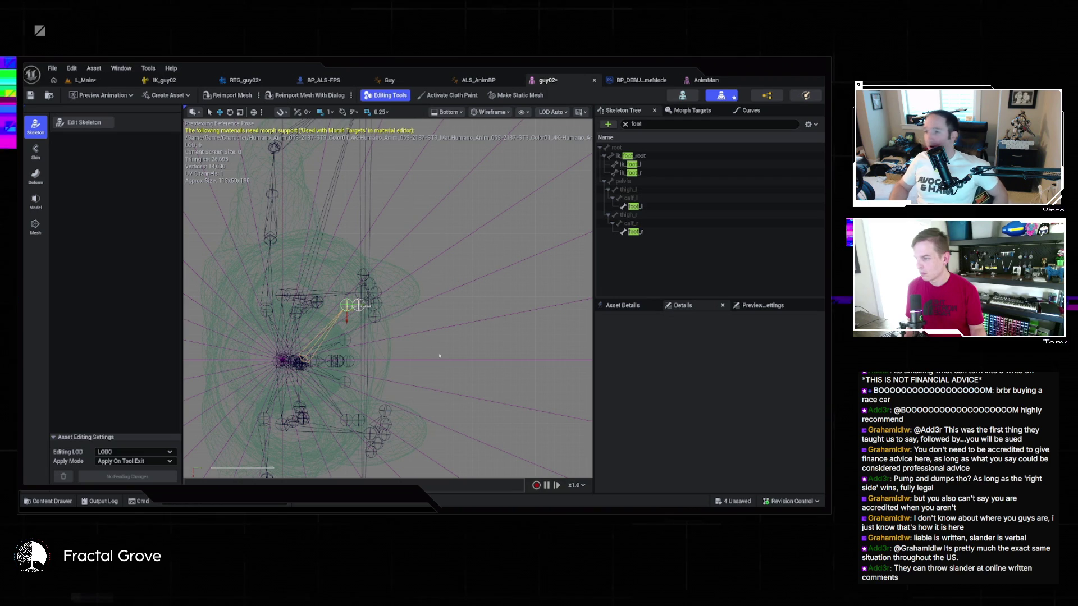
key("ctrl+z")
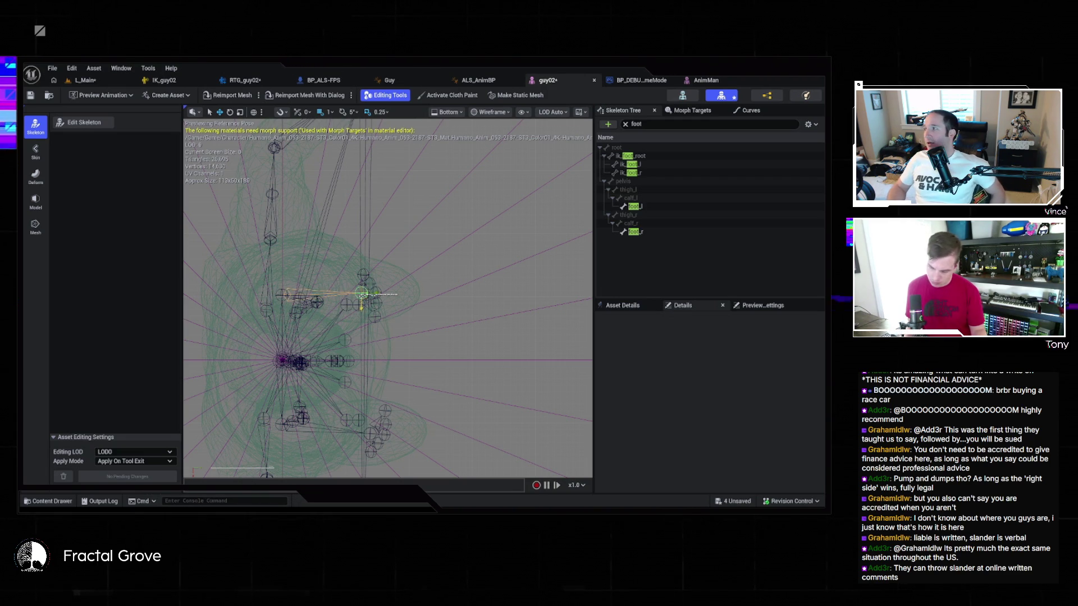
Pick the lower foot bone from behind and above, undoing and redoing its move
key("alt+shift+h")
scroll(381, 295, "up", 3)
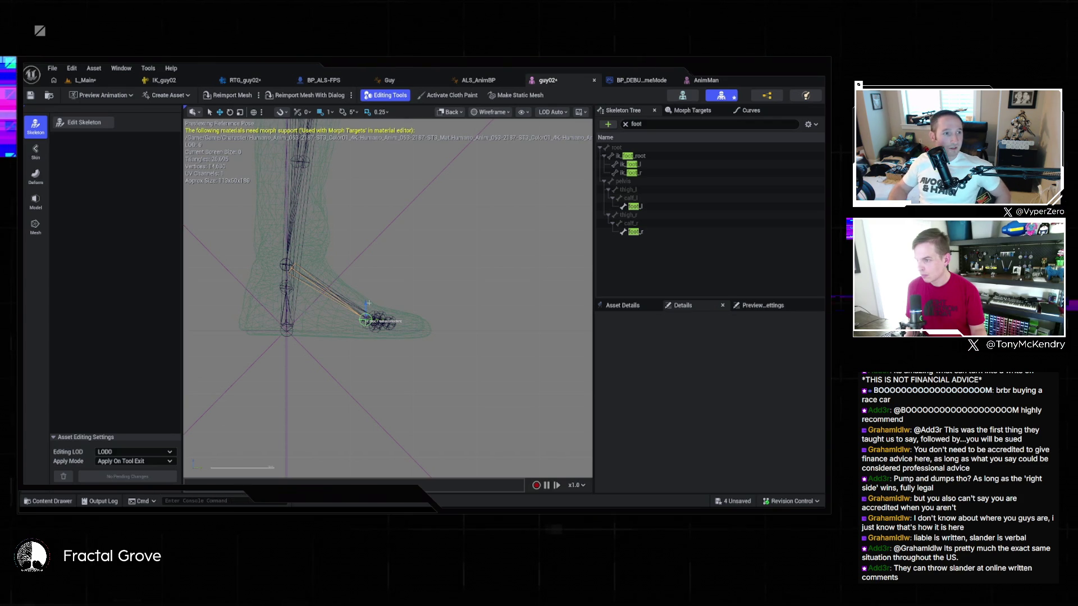
key("alt+j")
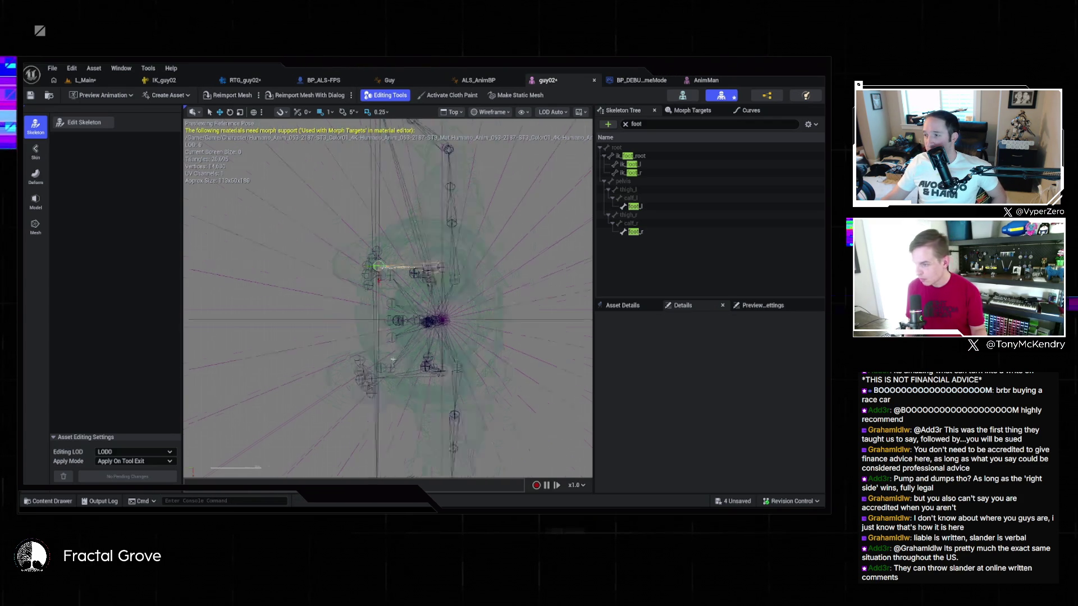
left_click(365, 385)
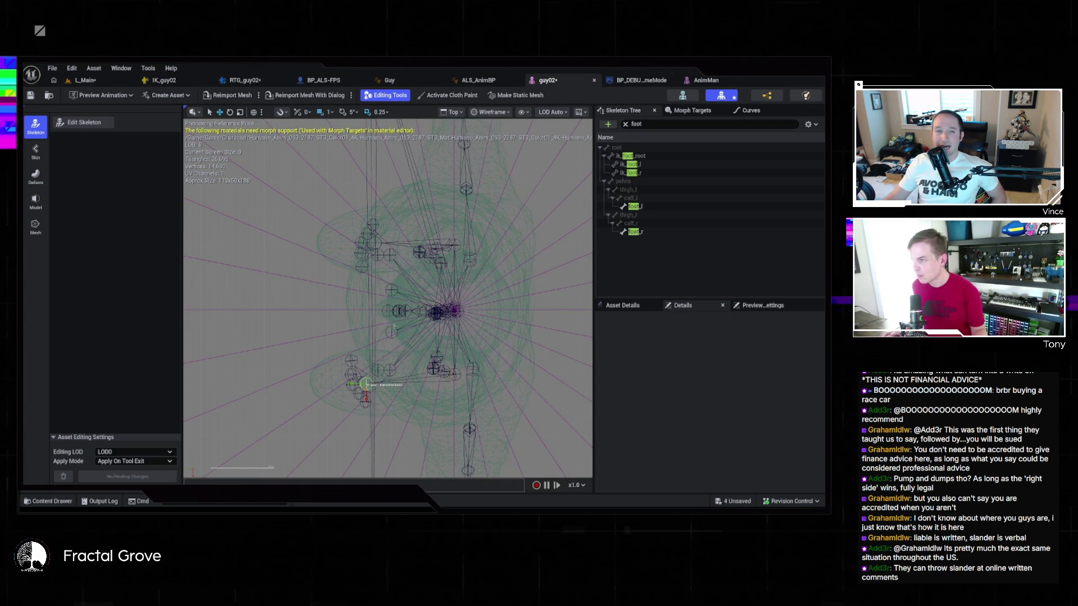
key("ctrl+z")
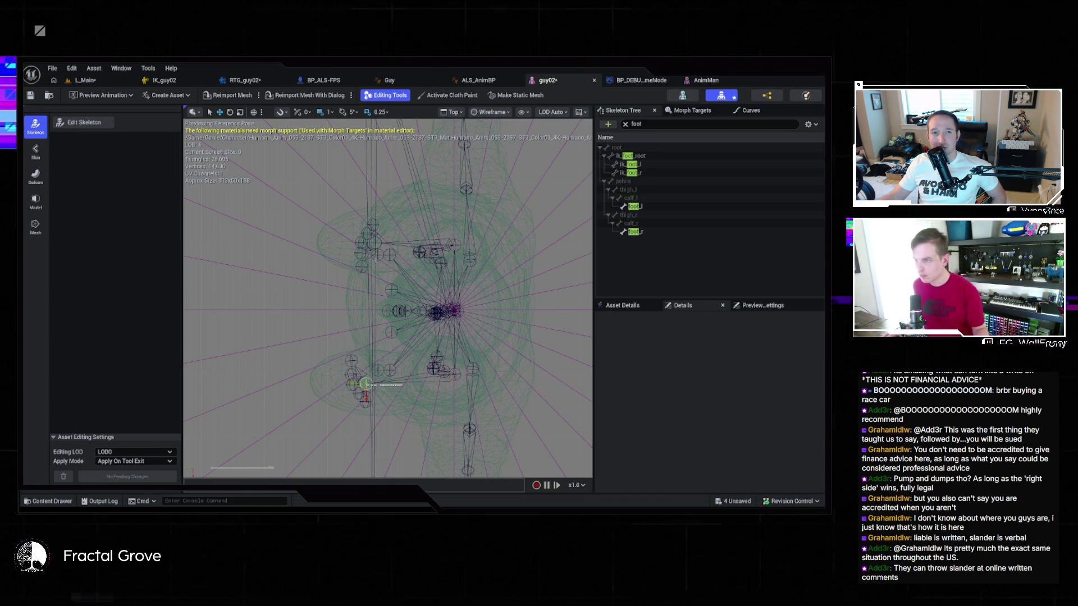
key("ctrl+y")
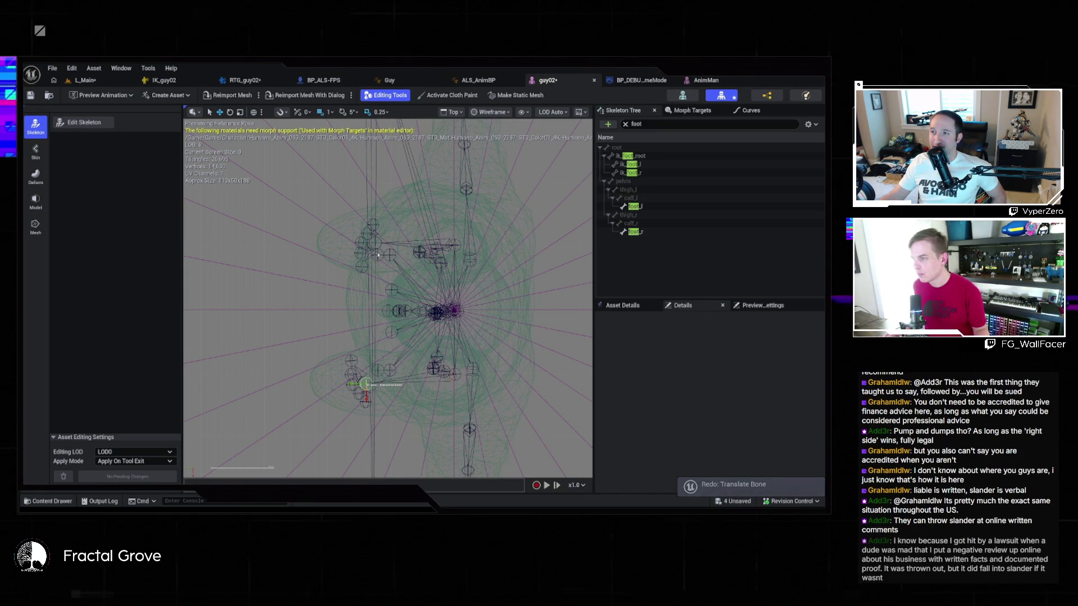
left_click(427, 337)
left_click(375, 244)
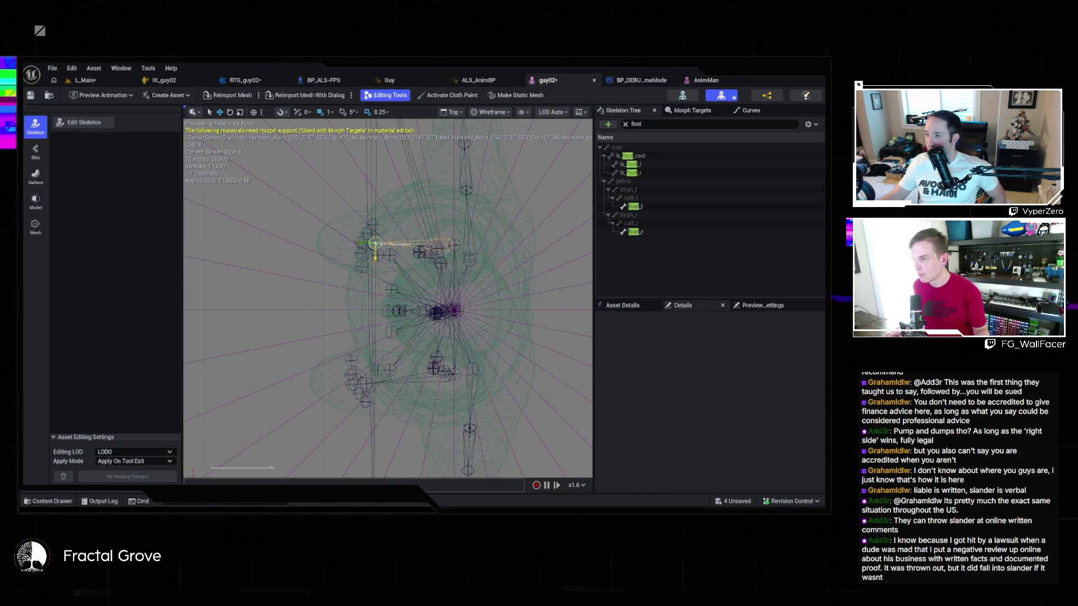
Raise the foot bone slightly in the Back view and save the guy02 mesh
key("grave")
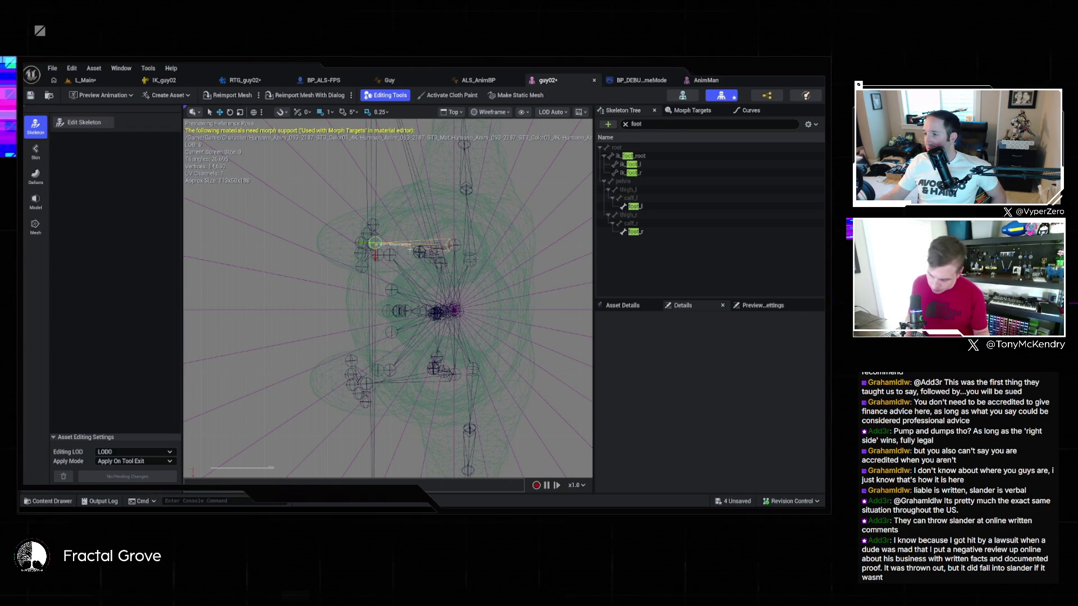
key("alt+shift+h")
key("f")
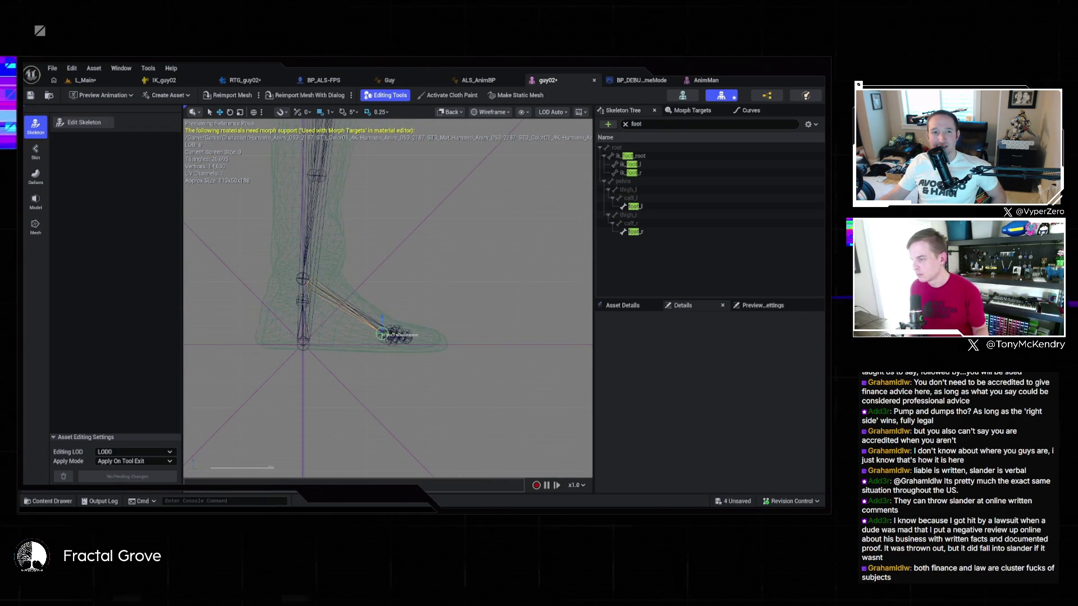
left_click_drag(383, 318, 385, 311)
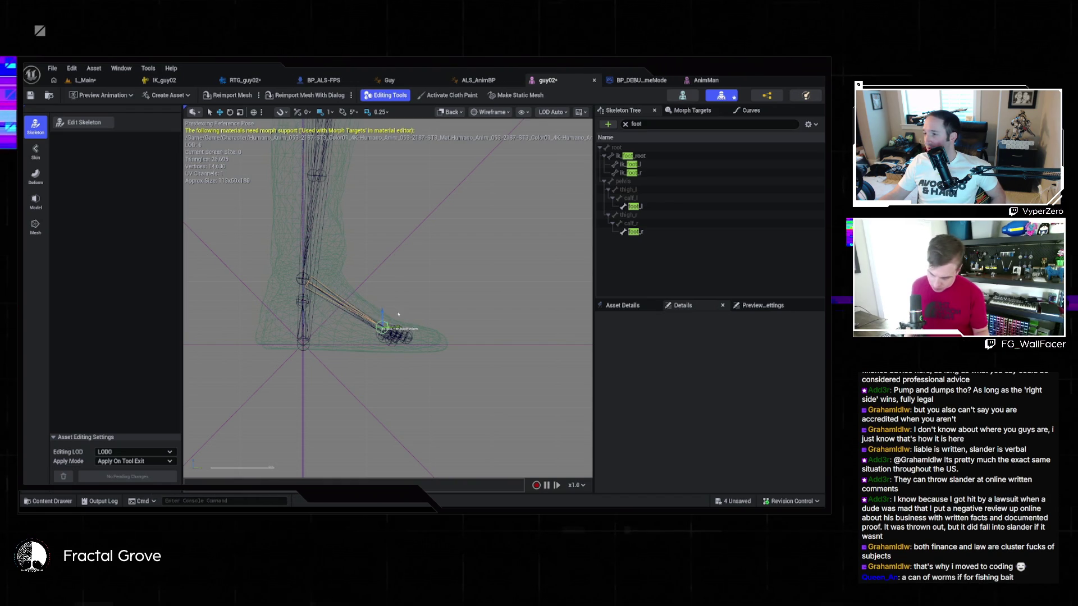
key("alt+h")
scroll(393, 290, "up", 2)
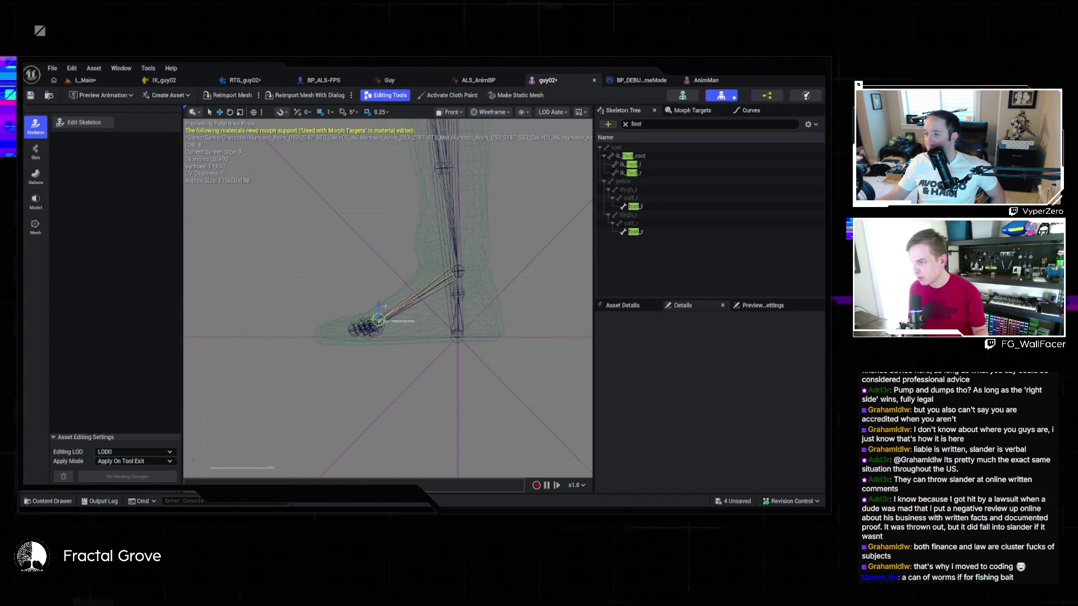
key("ctrl+s")
left_click(242, 80)
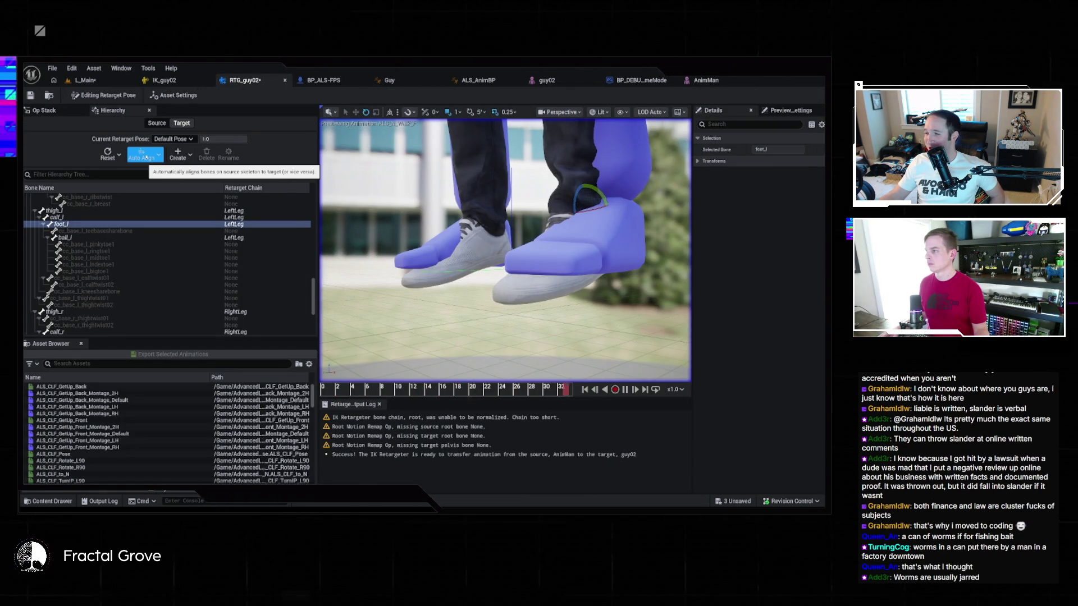
Select foot_l and ball_l in the RTG_guy02 hierarchy, undoing a stray rotation
left_click(112, 224)
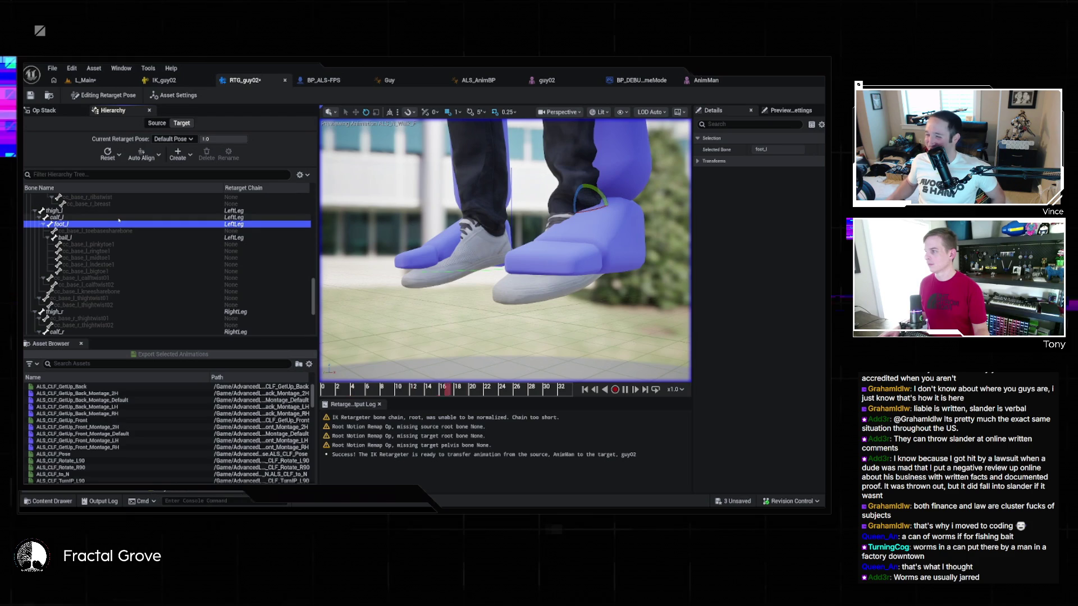
left_click(165, 238)
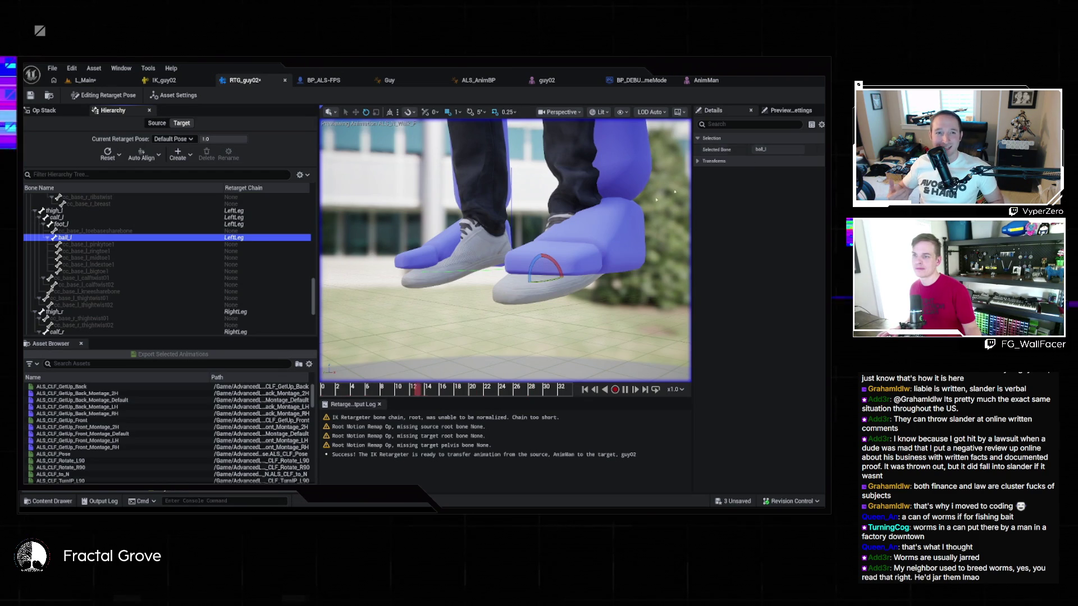
left_click(717, 175)
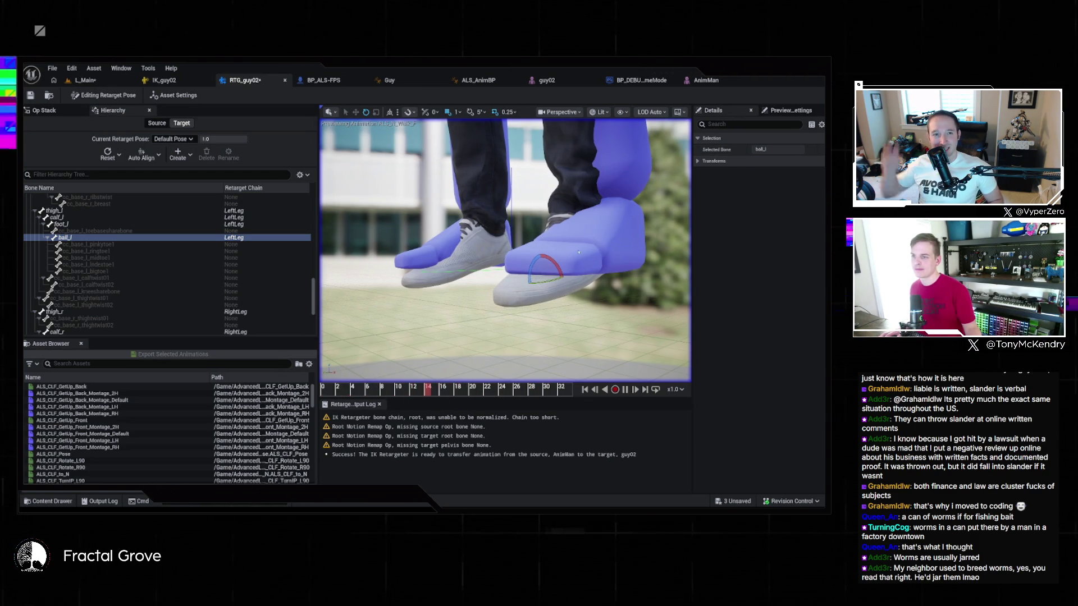
key("ctrl+z")
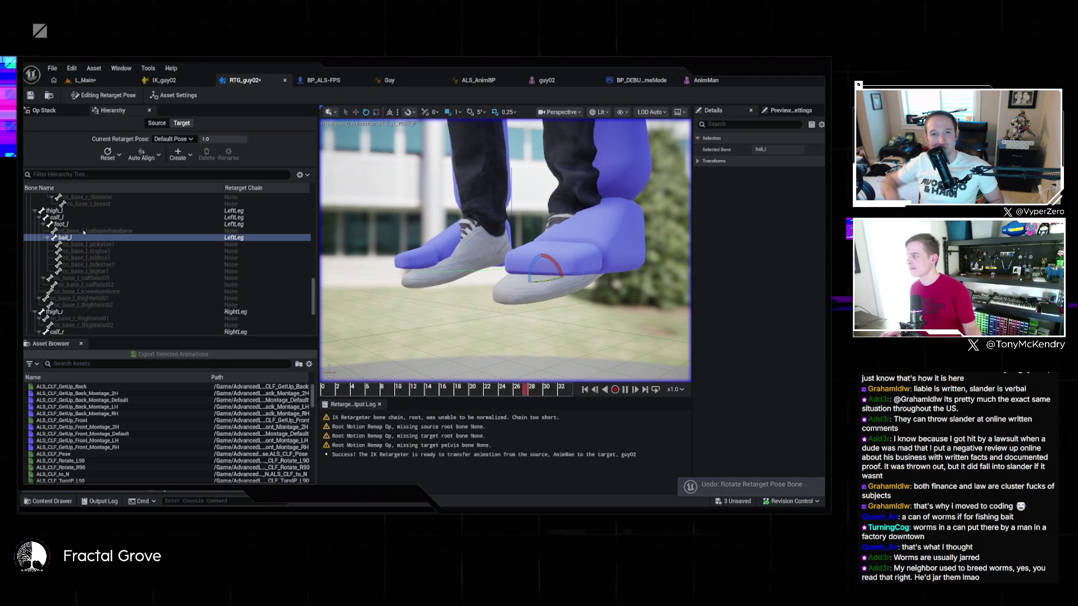
Reselect foot_l and rotate the left foot's retarget pose in the Front view
left_click(62, 224)
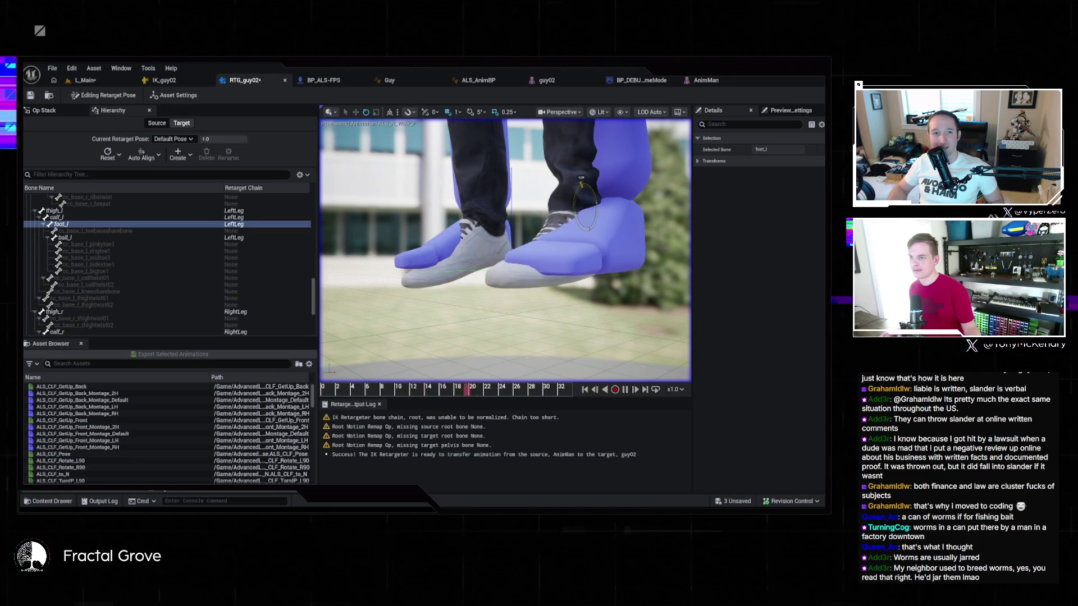
key("alt+shift+k")
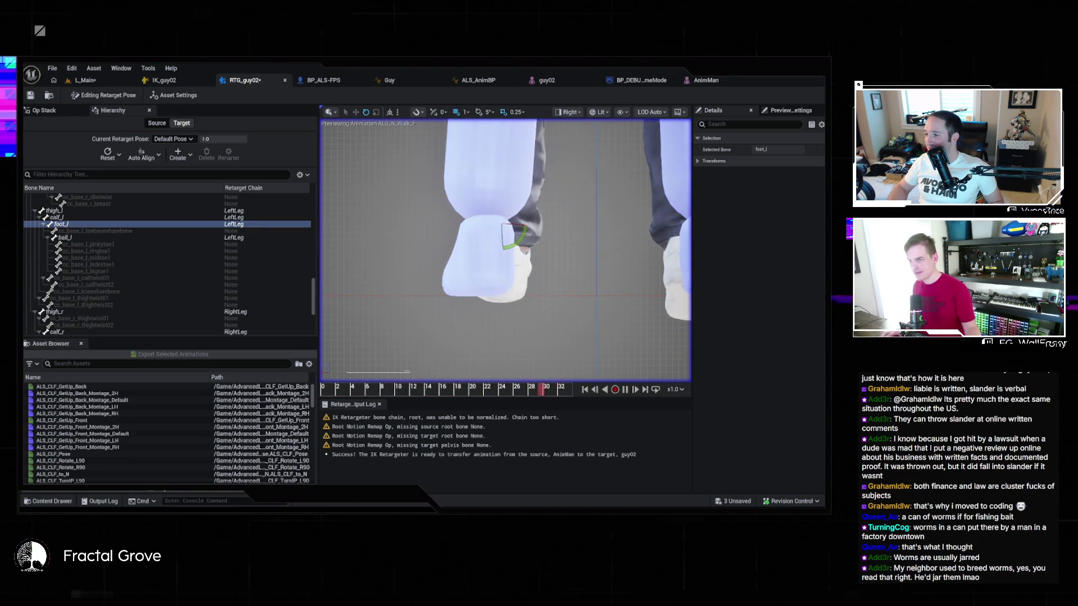
key("ctrl+z")
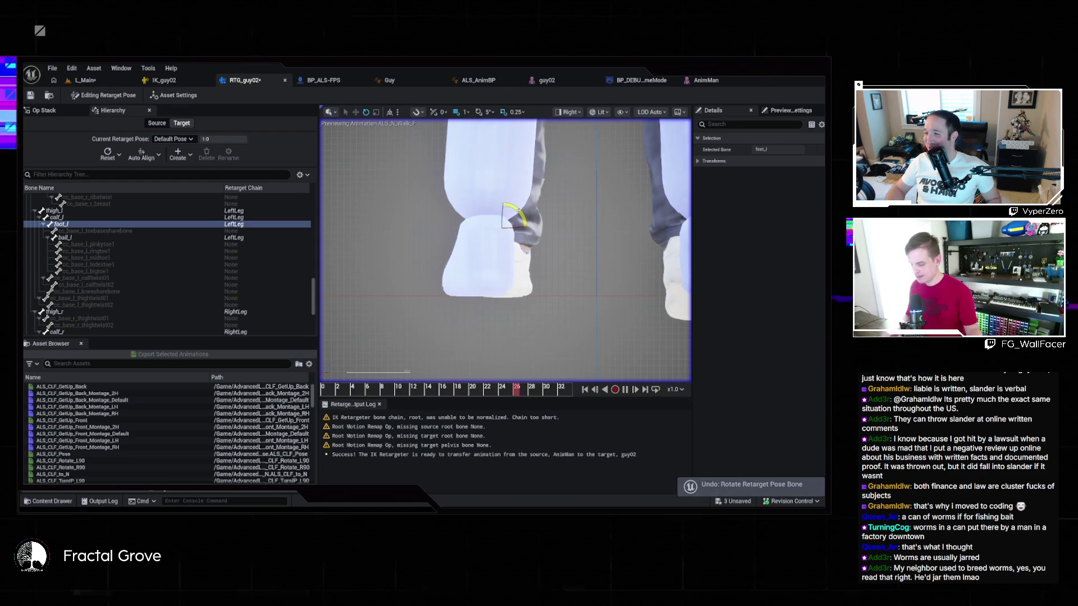
key("alt+h")
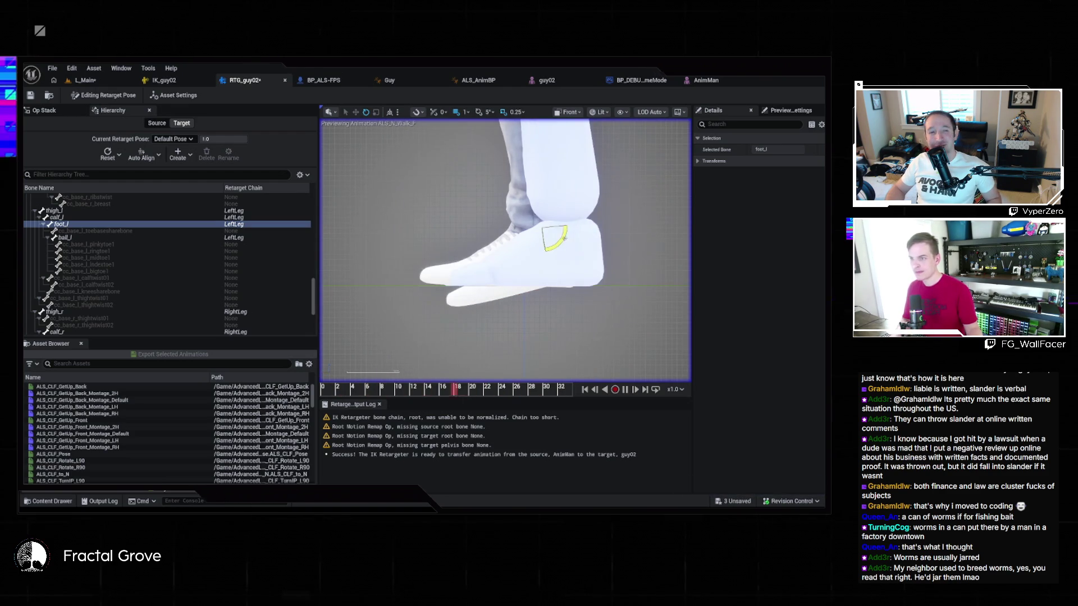
left_click_drag(560, 237, 559, 237)
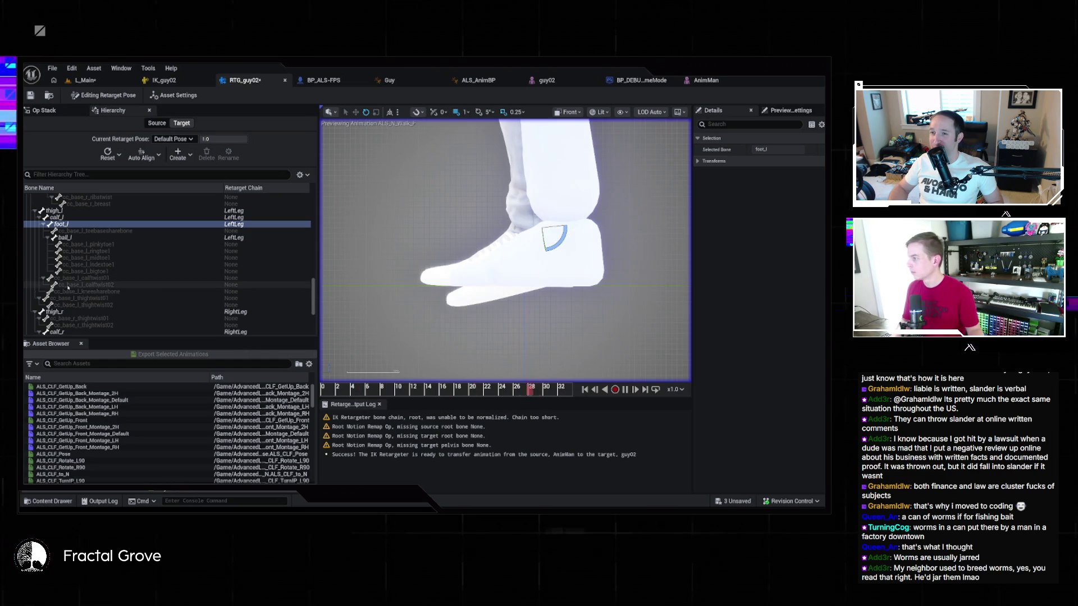
scroll(70, 308, "down", 3)
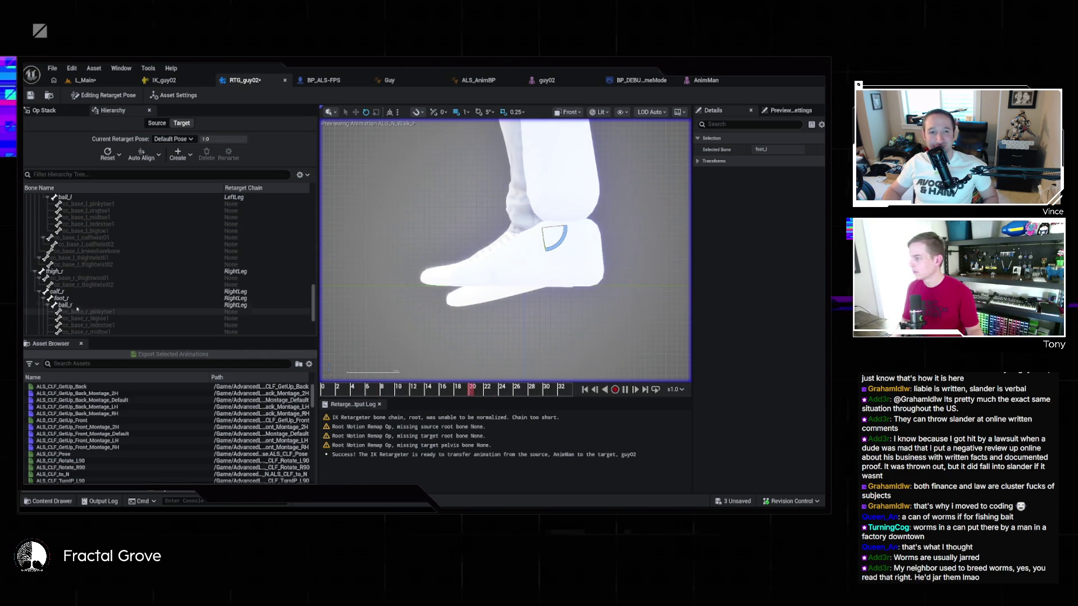
left_click(76, 301)
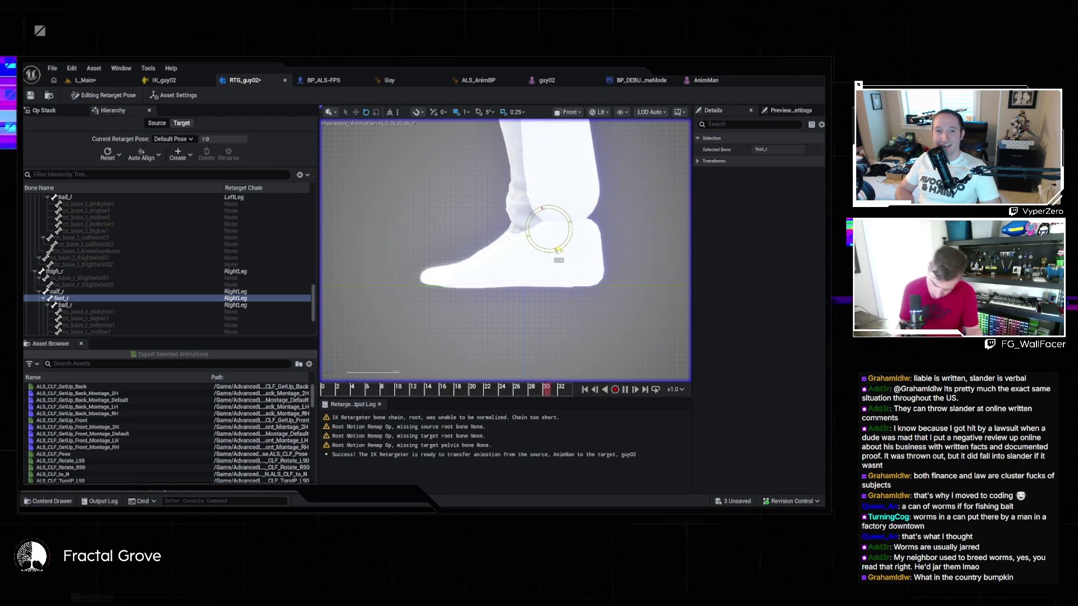
key("alt+shift+h")
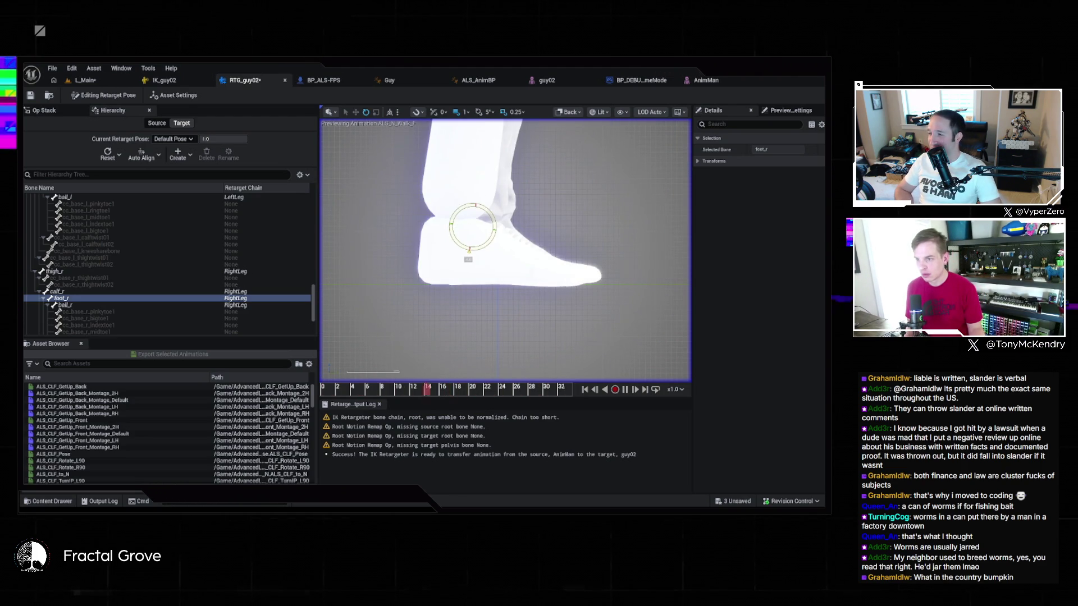
key("grave")
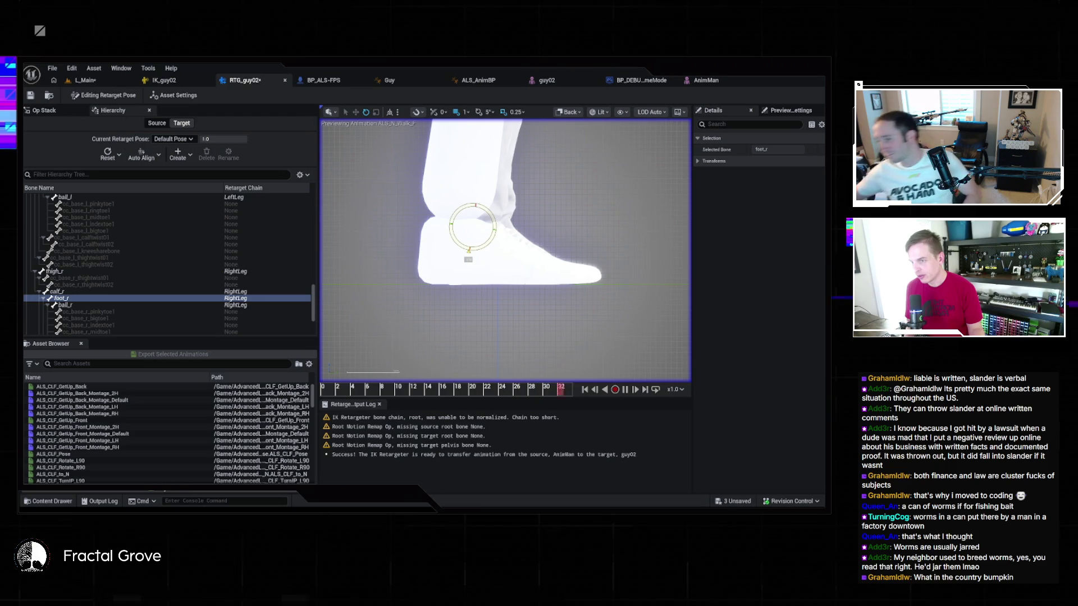
key("Escape")
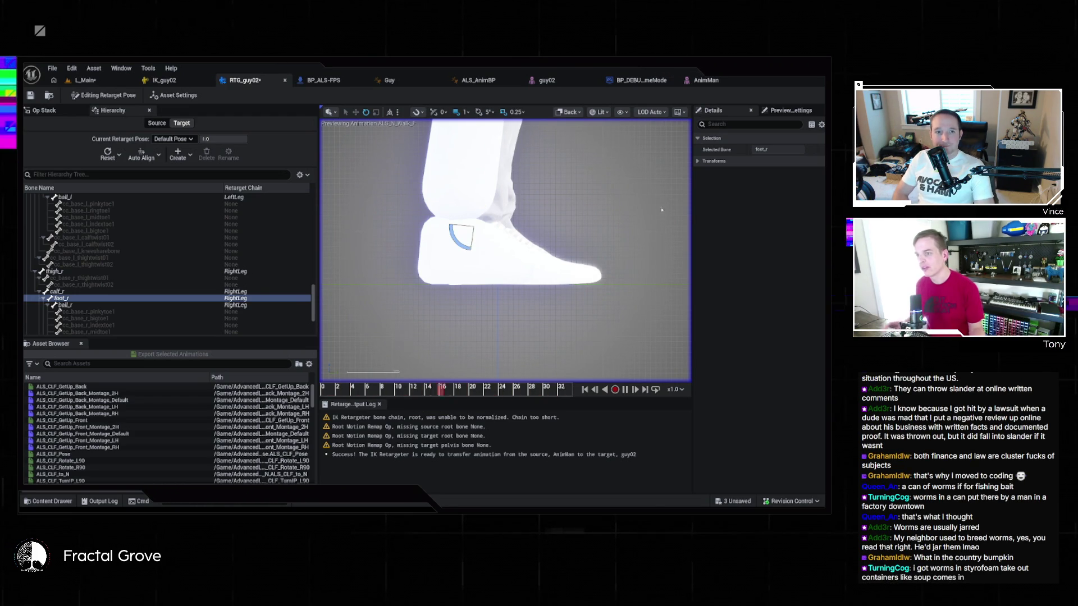
key("grave")
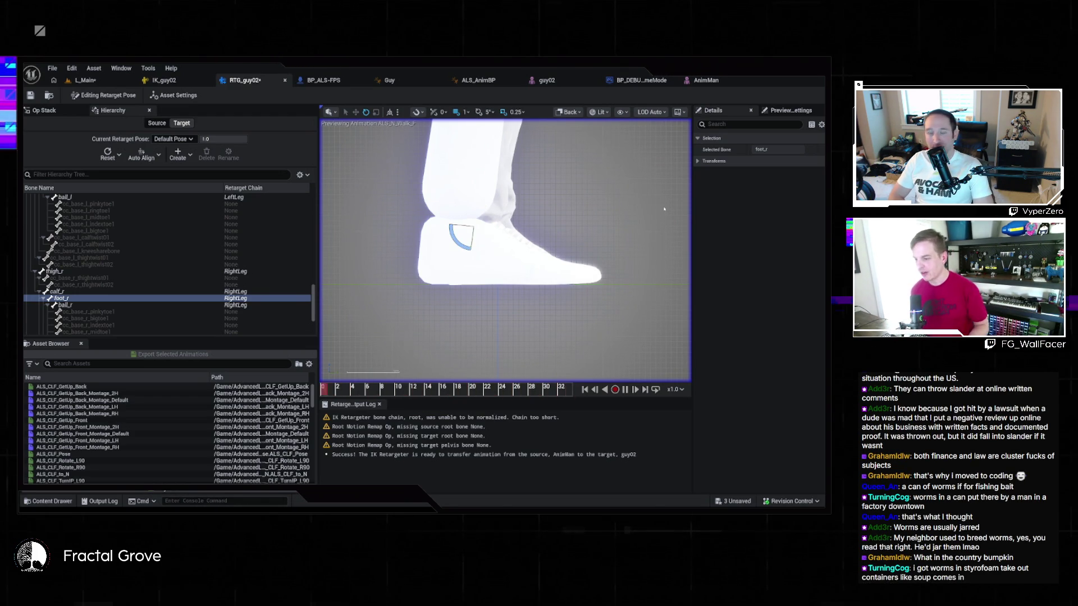
key("Escape")
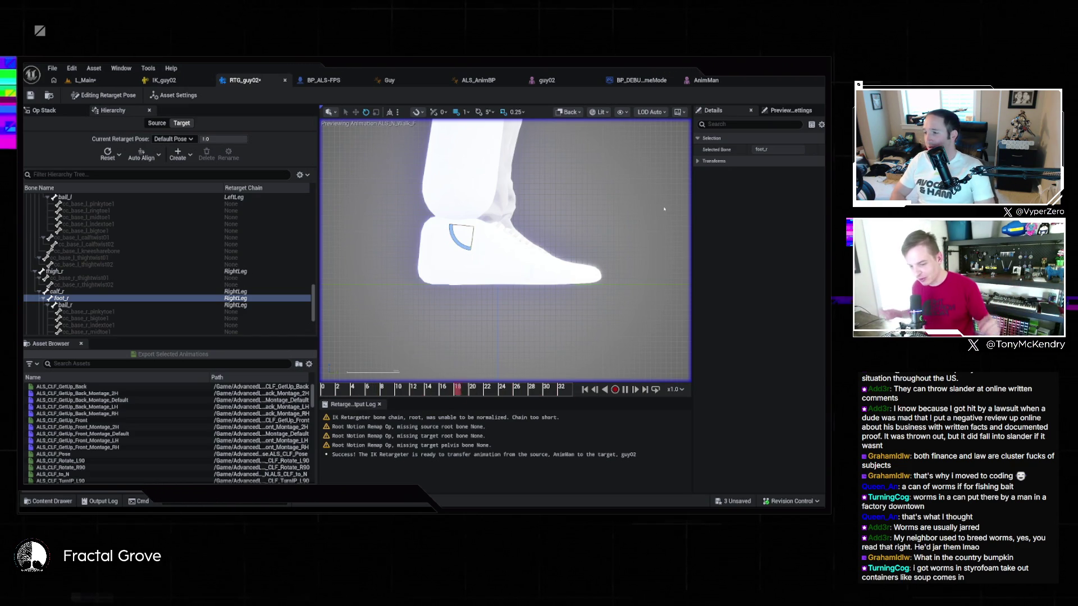
key("grave")
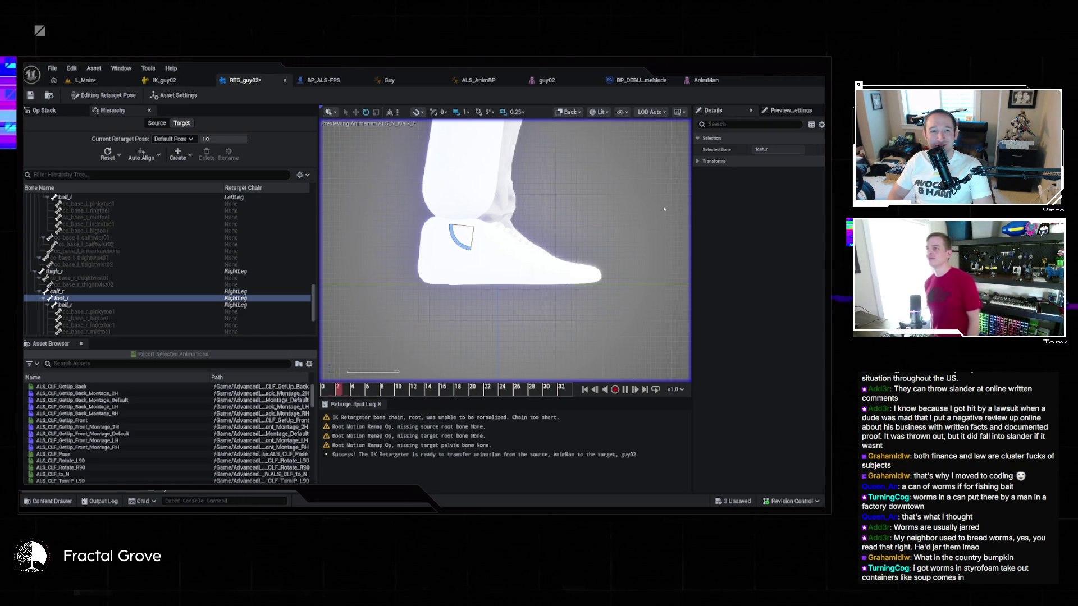
key("Escape")
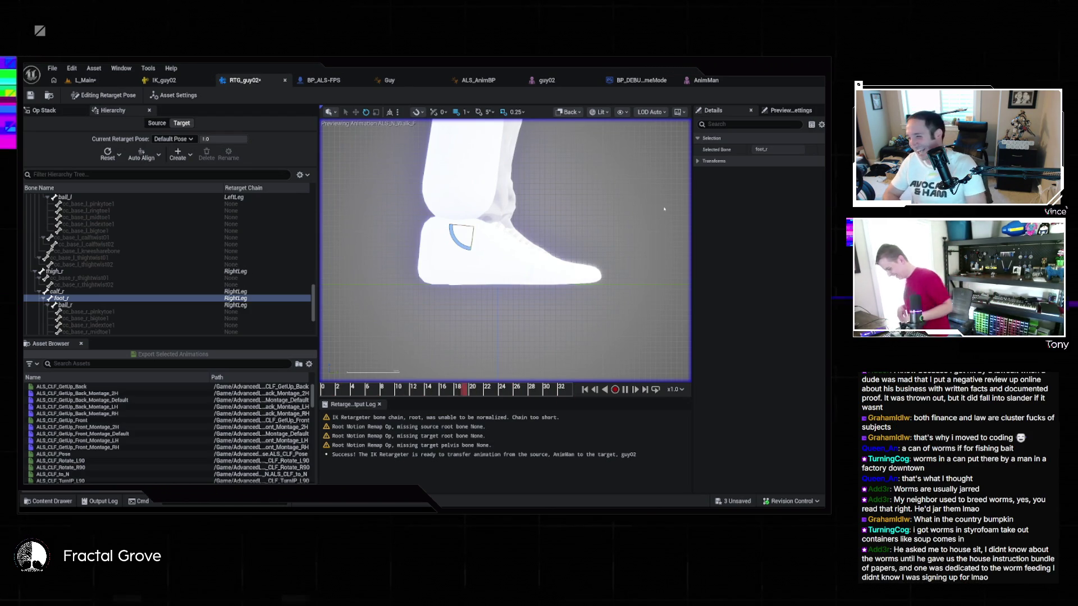
key("grave")
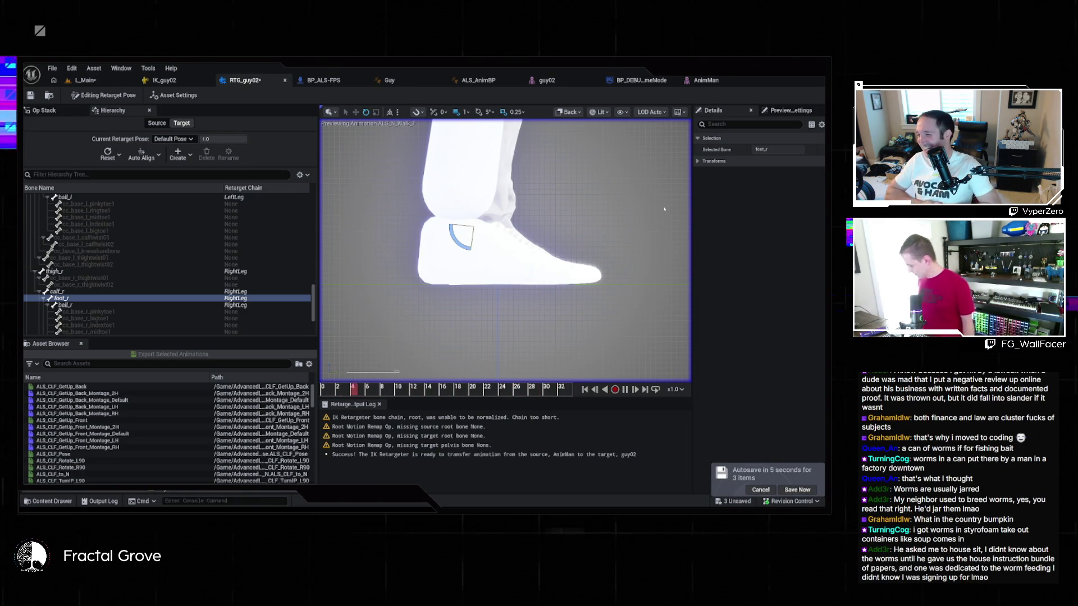
key("Escape")
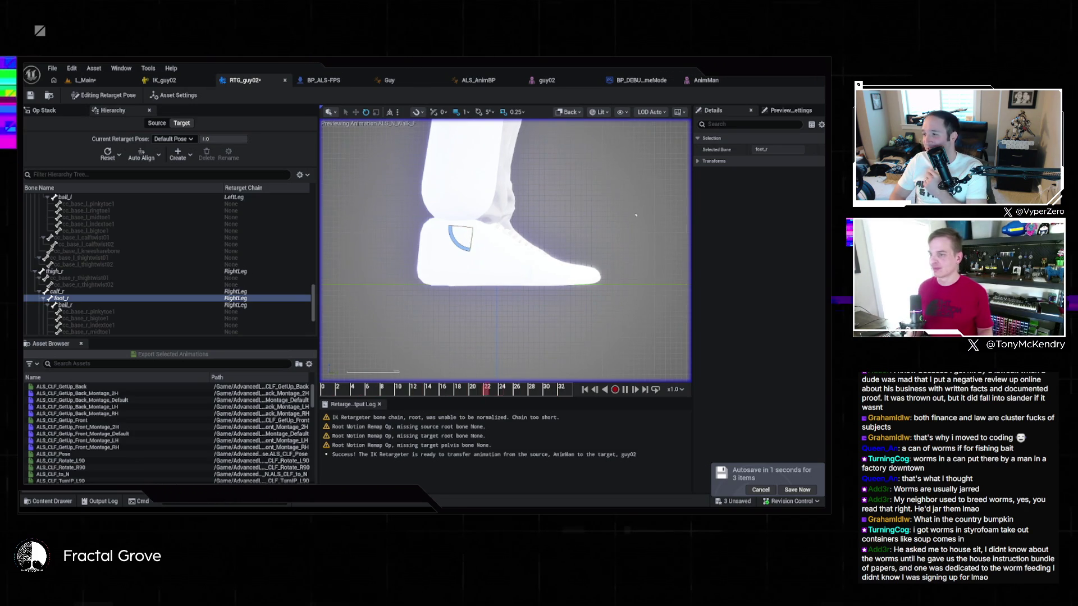
key("alt+shift+k")
key("grave")
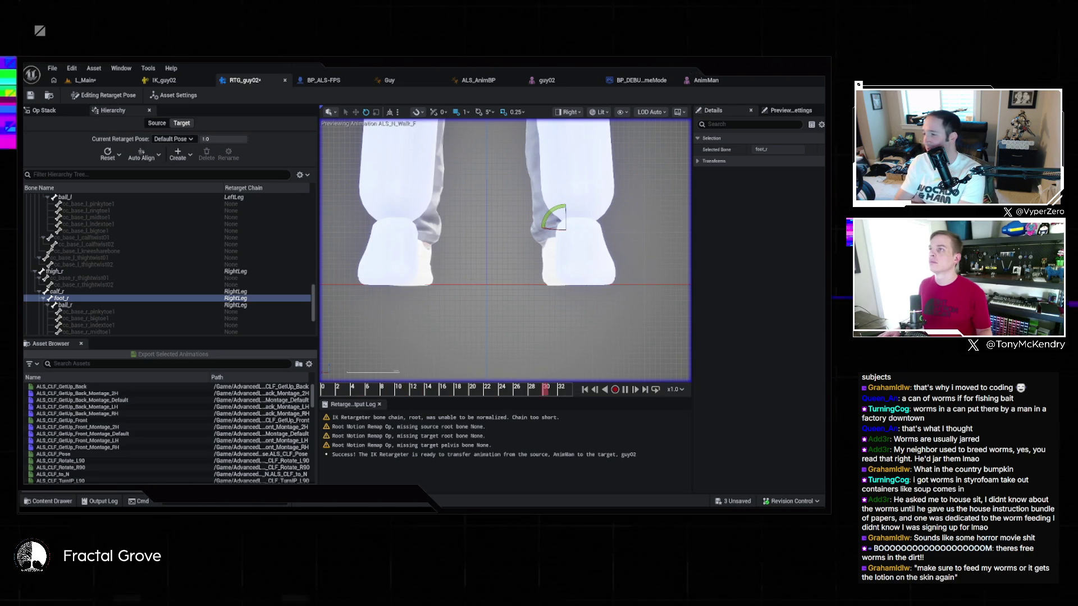
Dismiss the console, save the RTG_guy02 retargeter, and return to the L_Main level
key("grave")
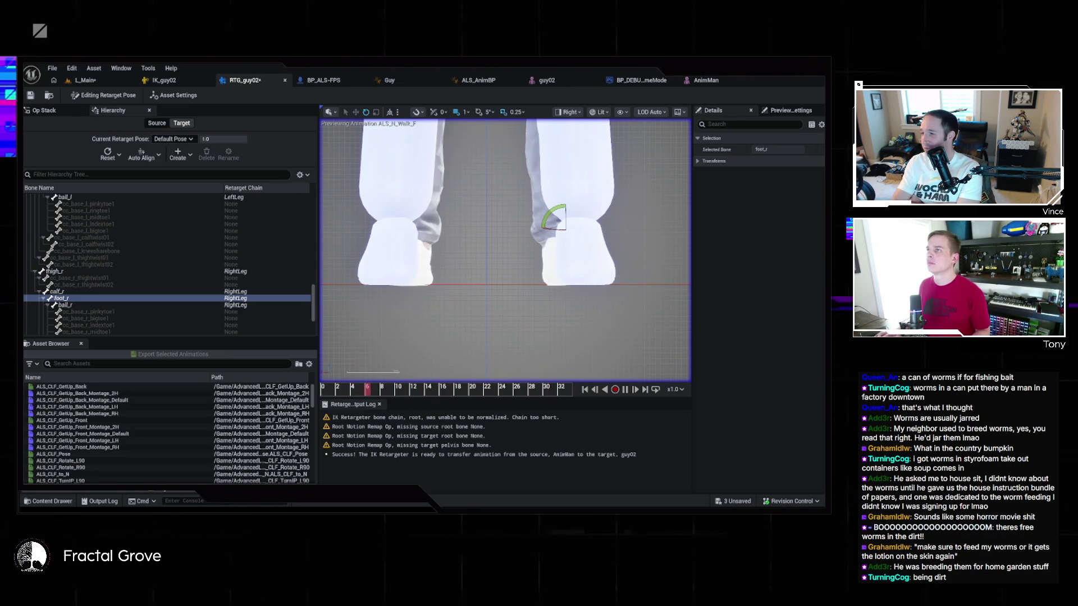
left_click(296, 102)
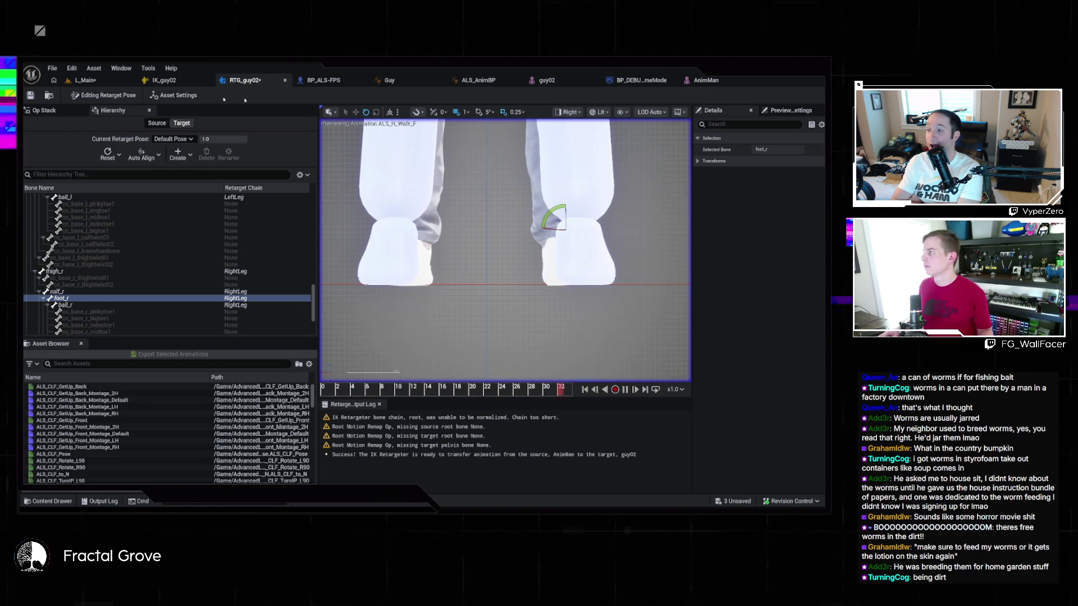
key("ctrl+s")
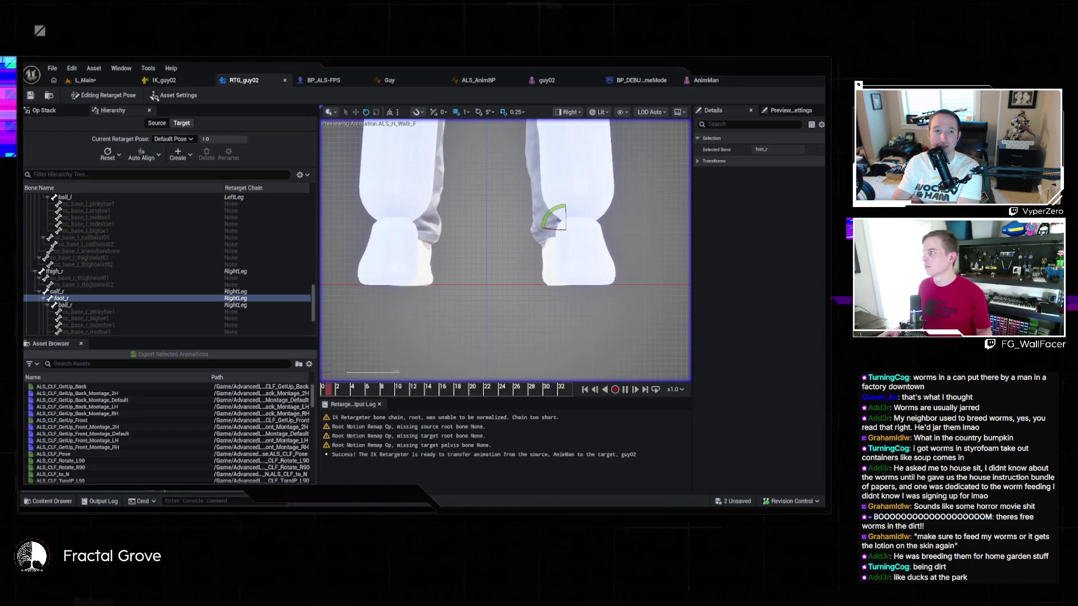
left_click(85, 81)
left_click(252, 96)
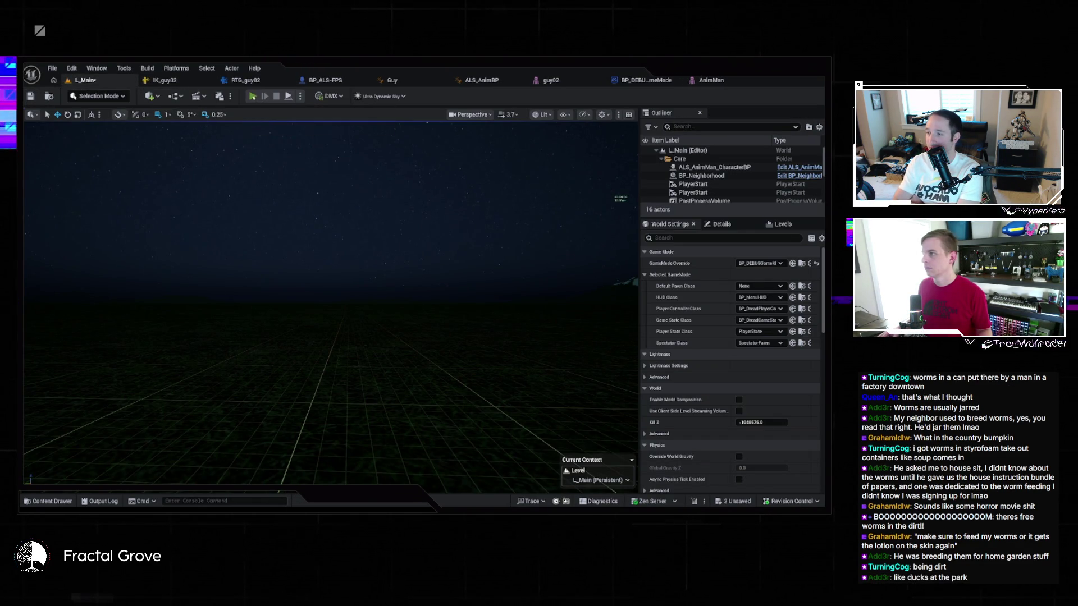
Start the game from its main menu, walk down the street, and toggle the debug overlay
left_click(137, 303)
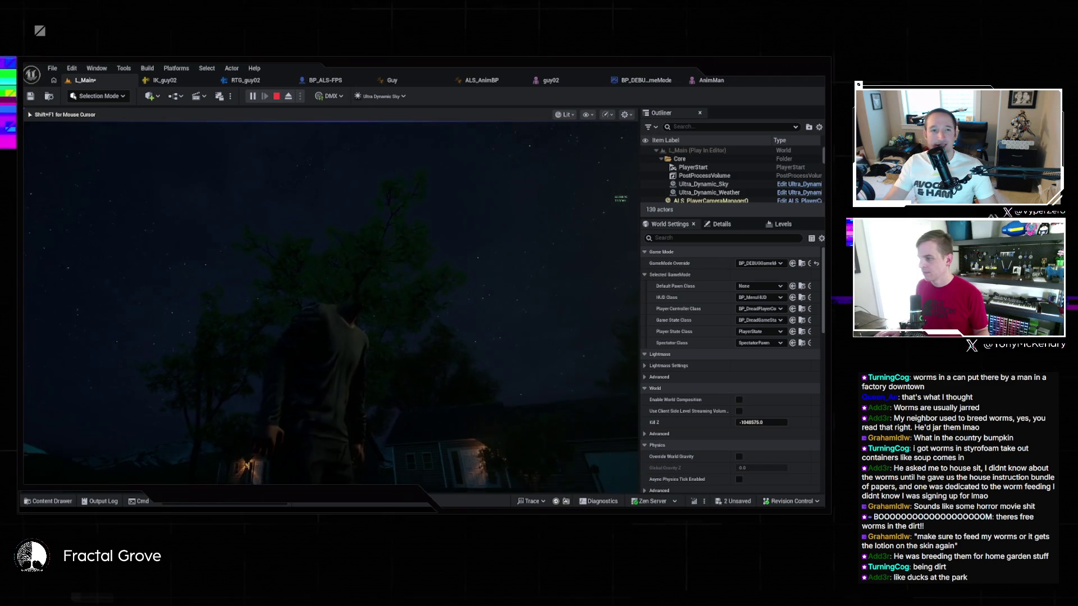
key("w")
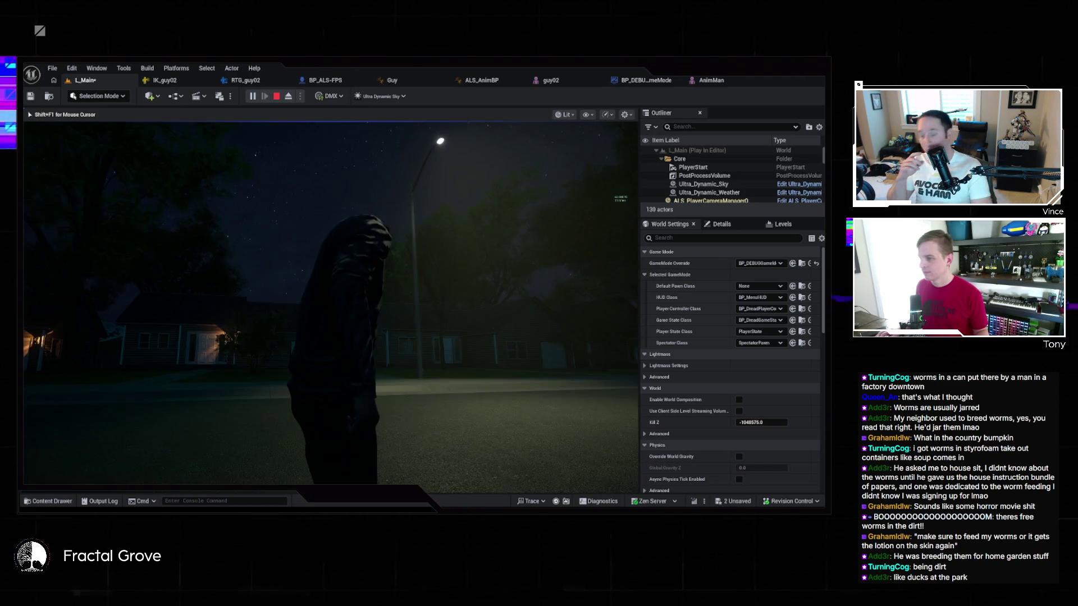
key("apostrophe")
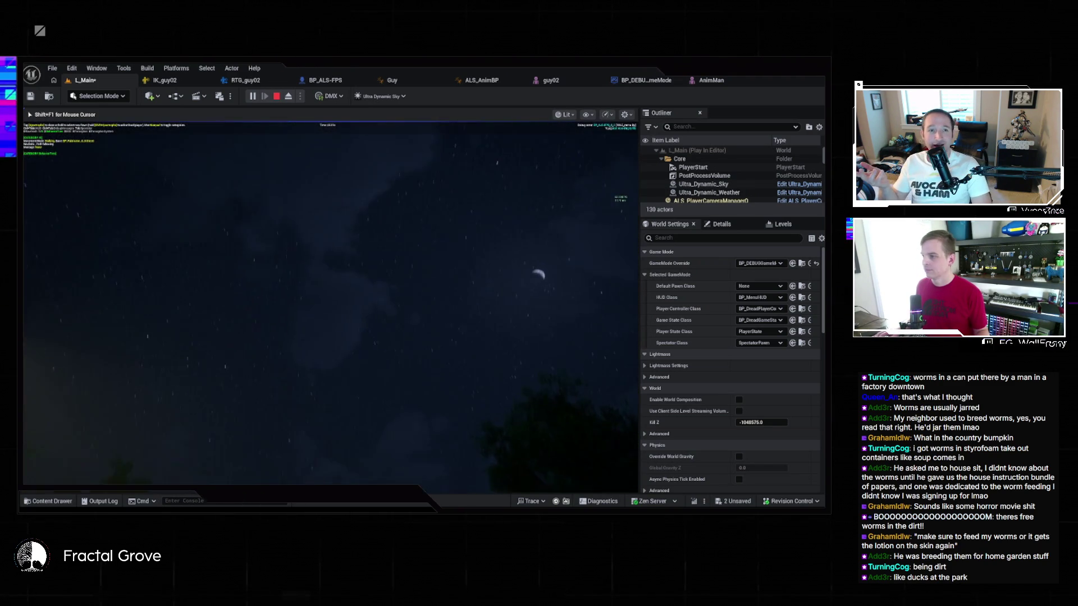
key("apostrophe")
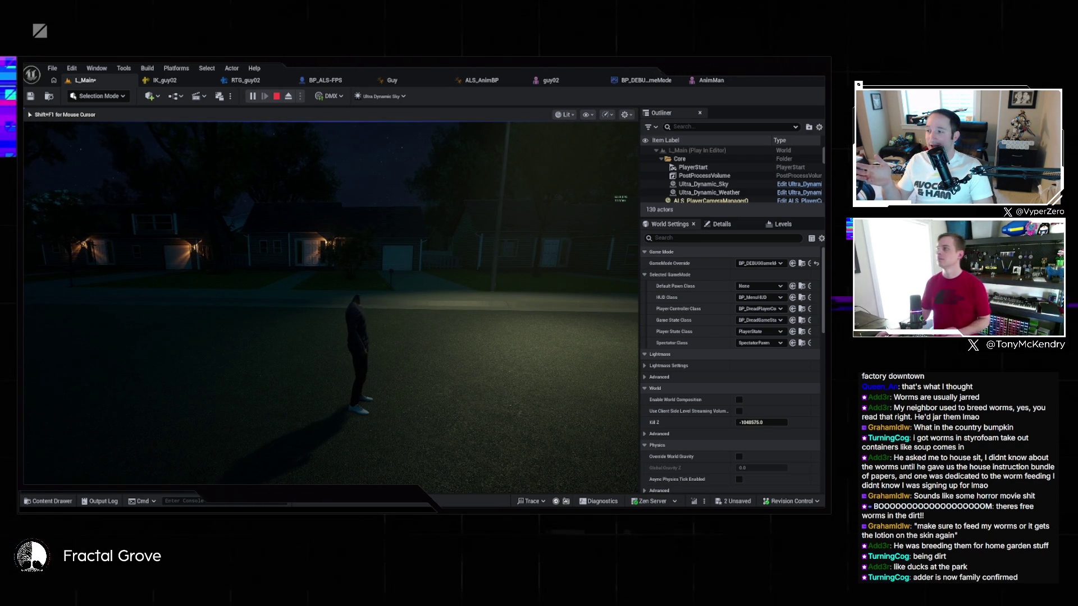
key("semicolon")
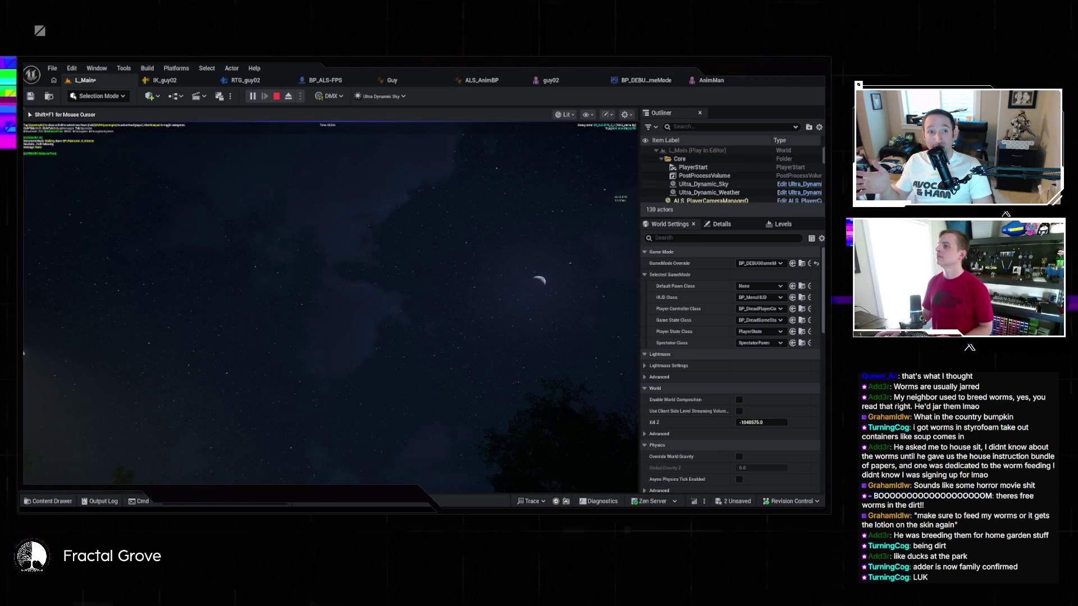
Toggle the console repeatedly, close the Windows Start menu, and return control to the game
key("grave")
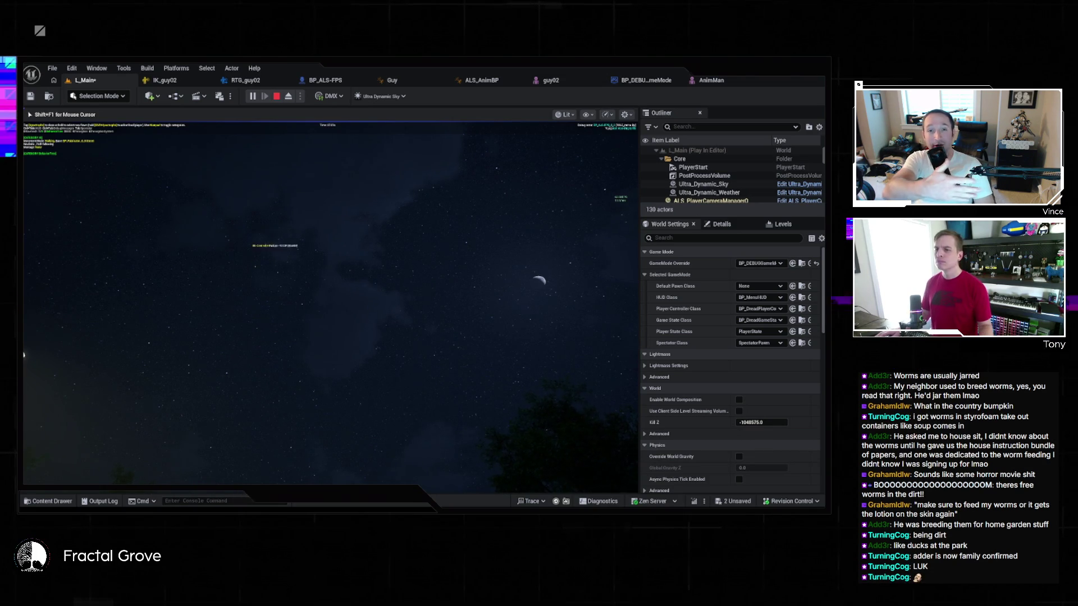
key("super")
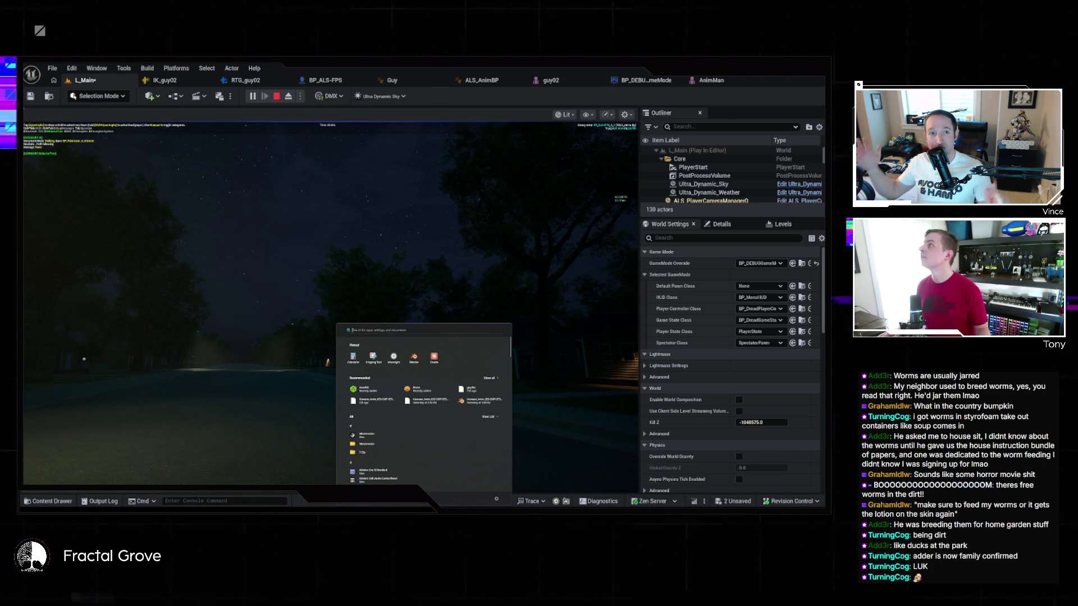
key("Escape")
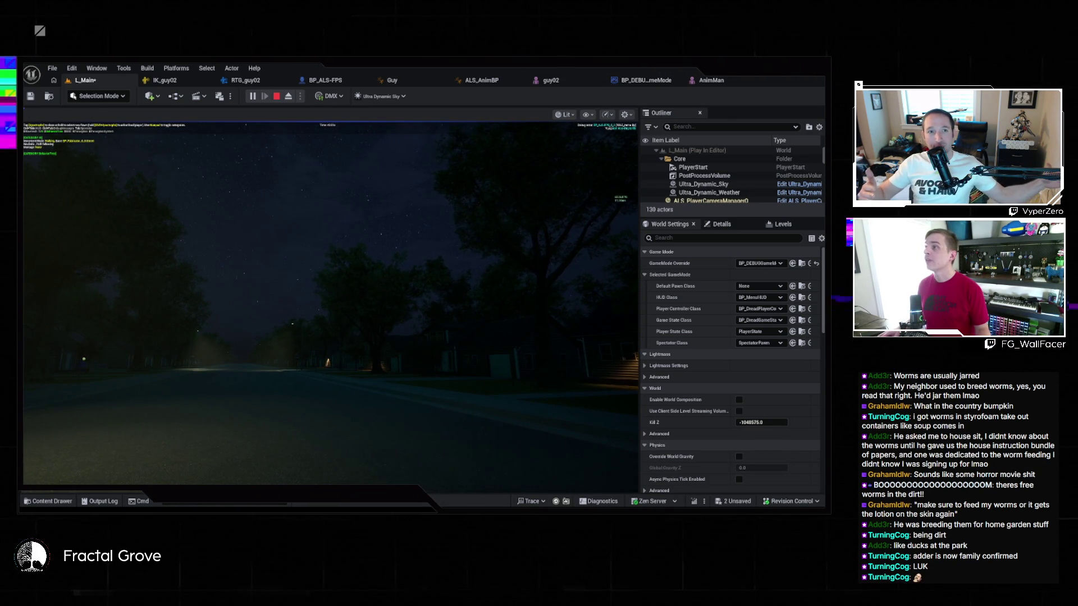
key("grave")
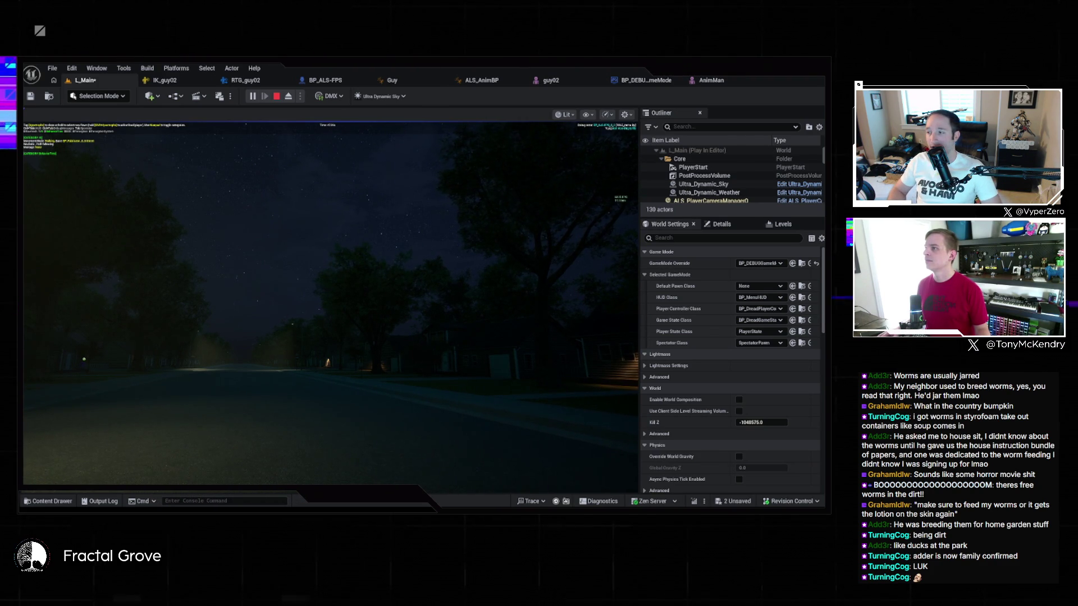
key("grave")
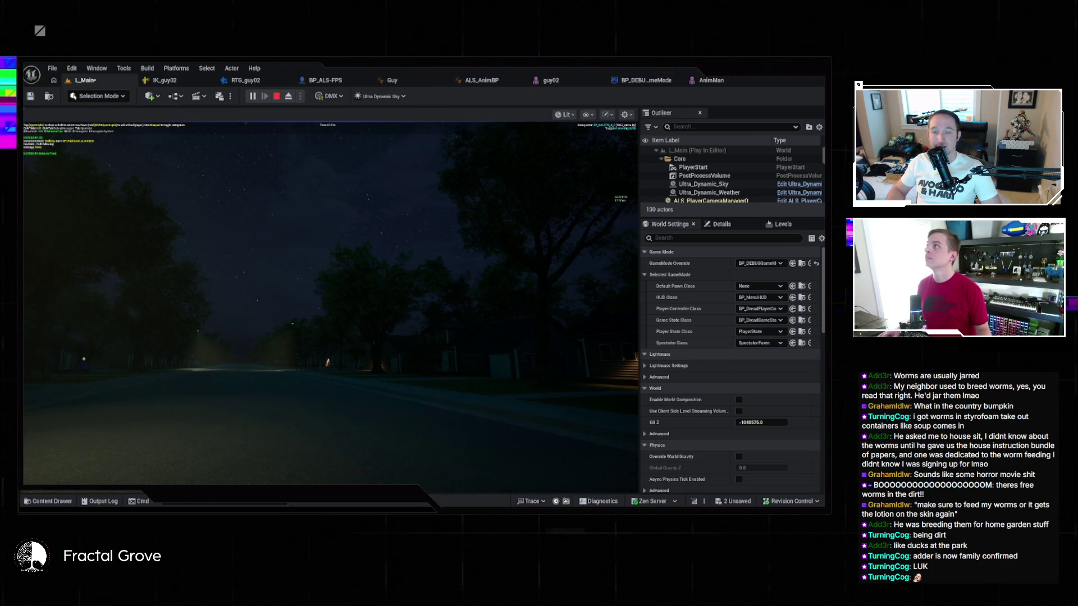
key("grave")
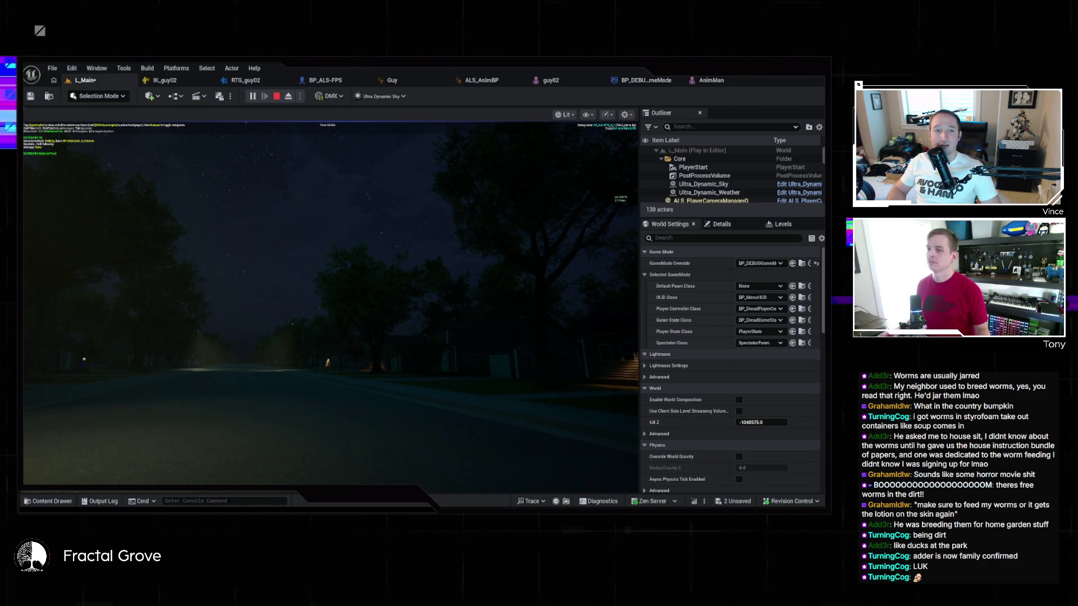
key("grave")
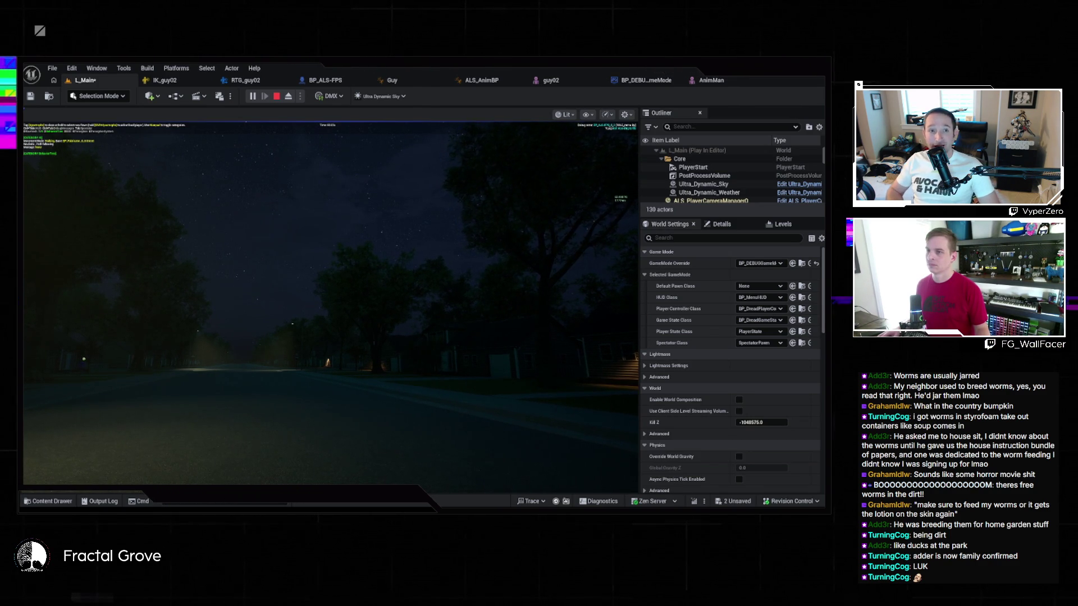
key("grave")
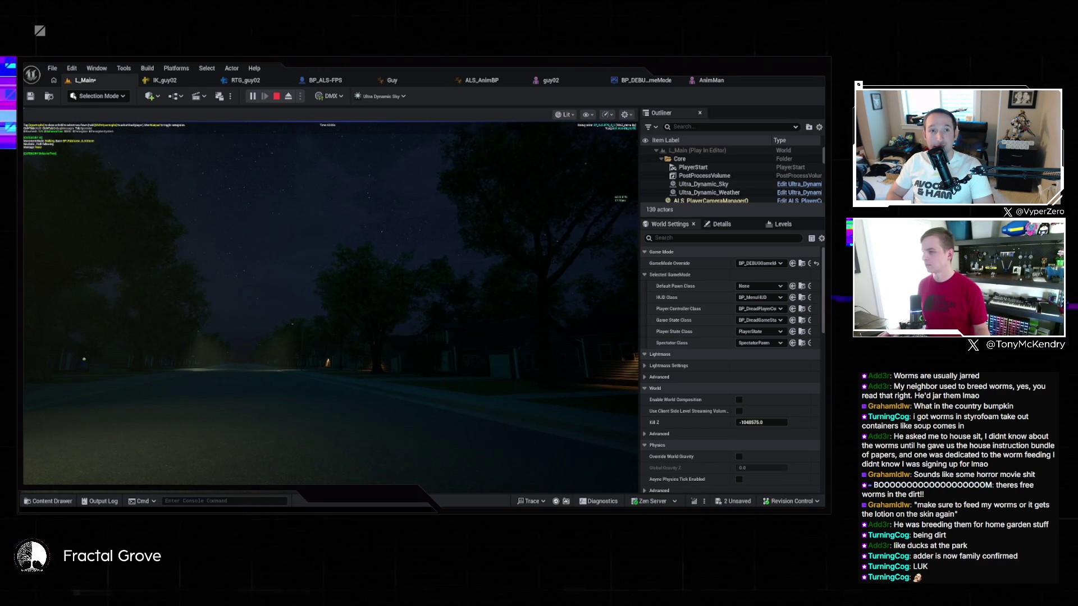
key("grave")
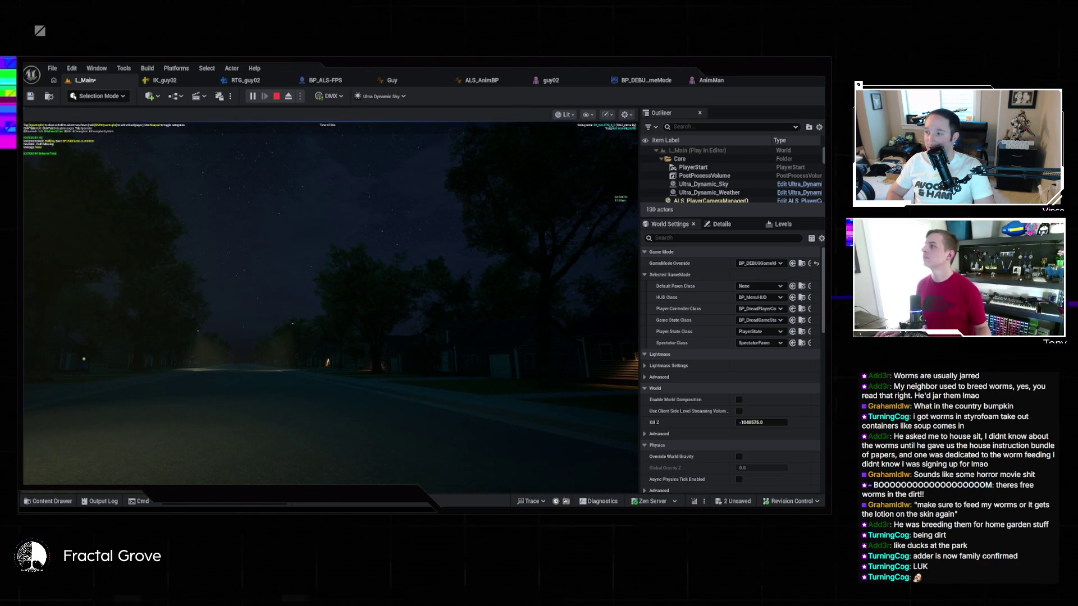
key("grave")
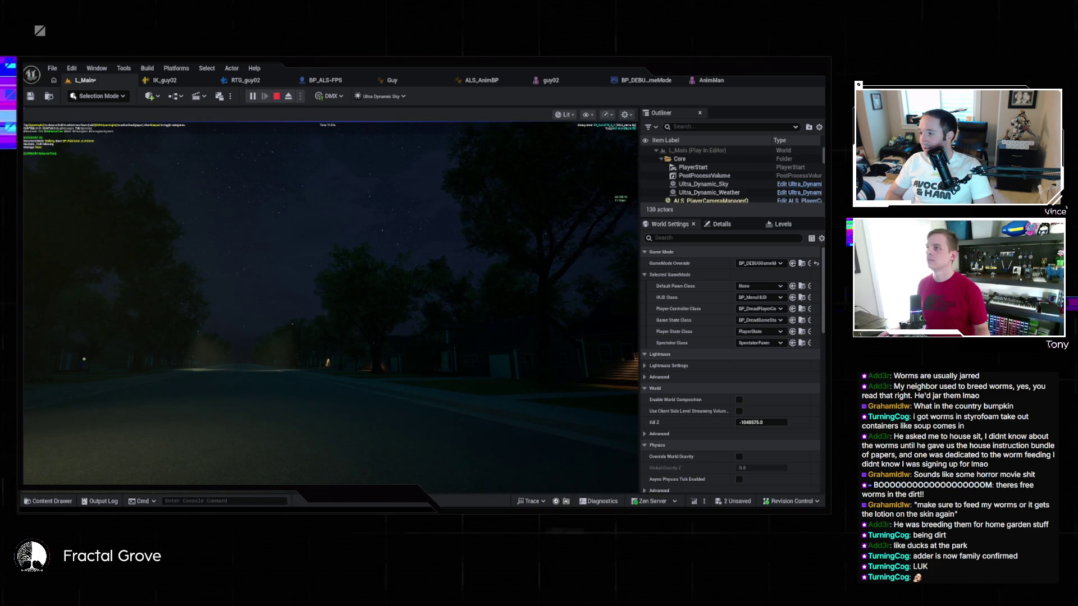
left_click(451, 164)
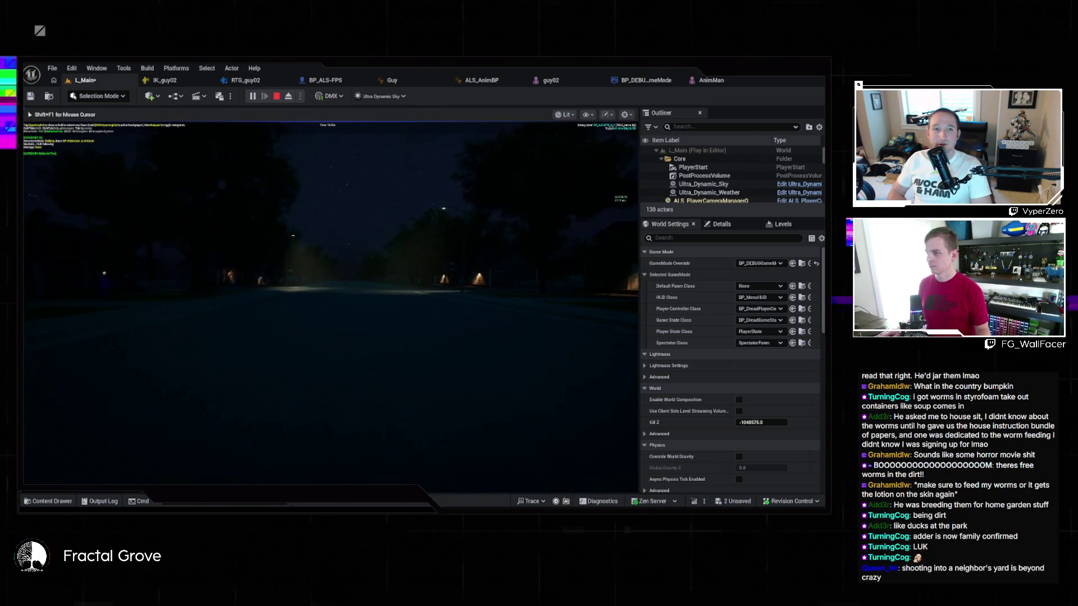
Walk the character along the road, then stop the play session
key("w")
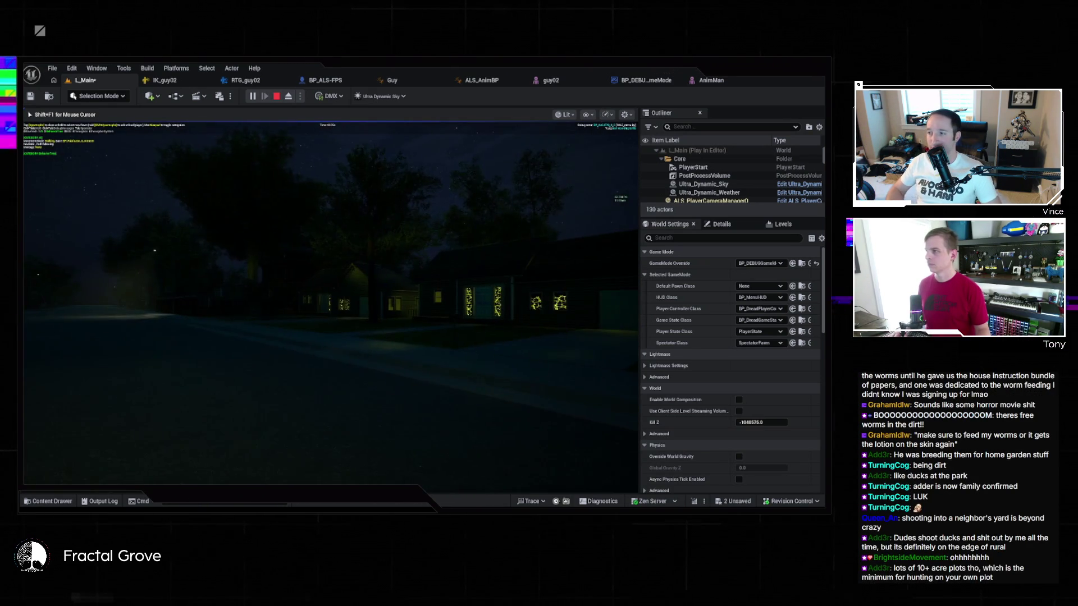
key("Escape")
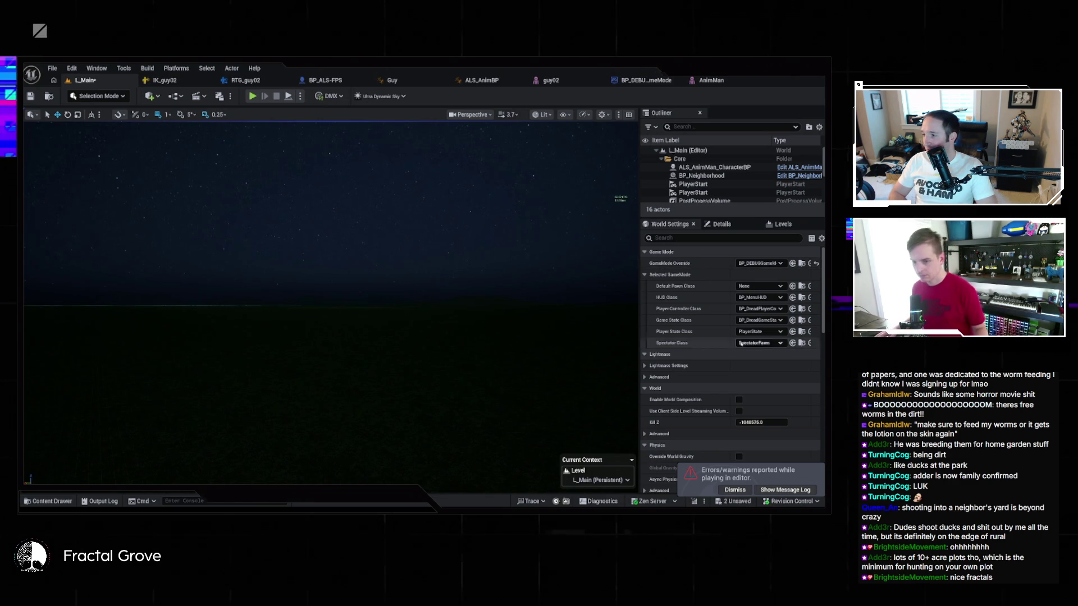
Select BP_Neighborhood, edit its Active Spline Section value in Details, and play the level again
scroll(702, 337, "down", 6)
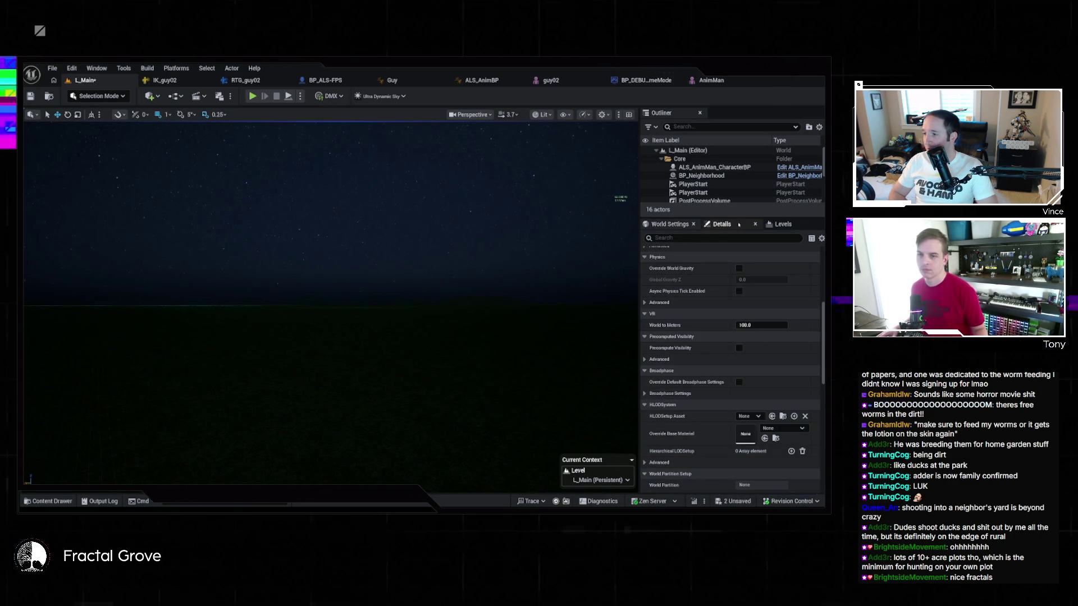
left_click(705, 176)
left_click(730, 226)
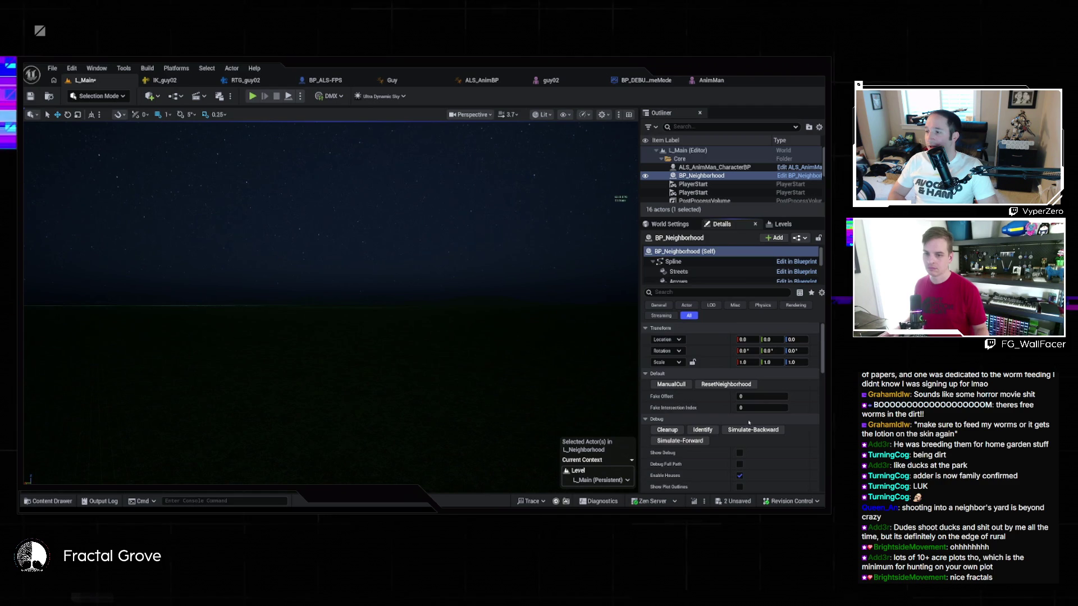
scroll(757, 340, "down", 5)
left_click(757, 340)
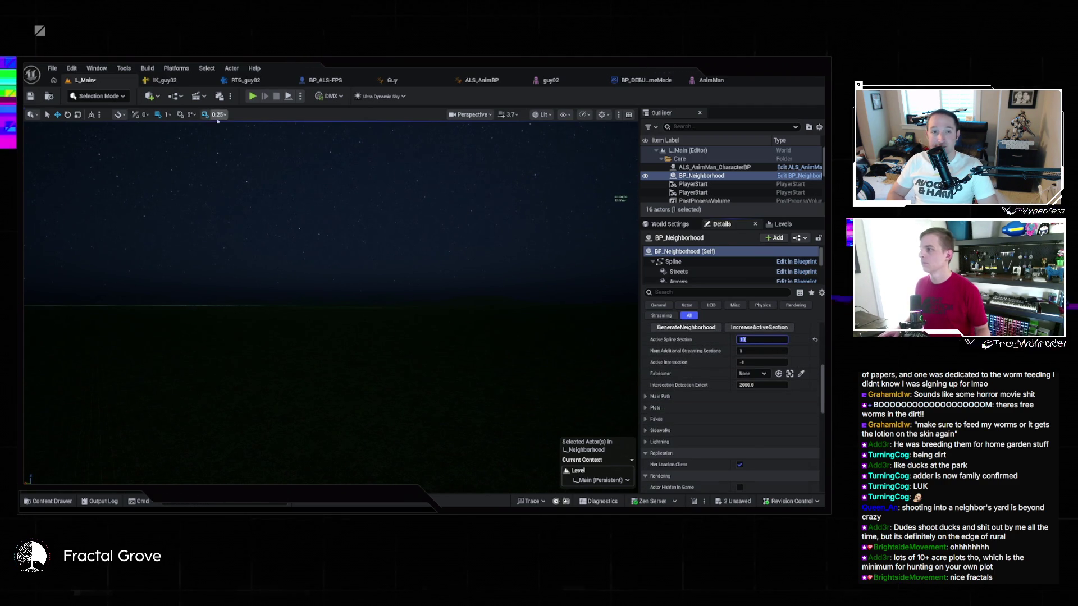
left_click(253, 96)
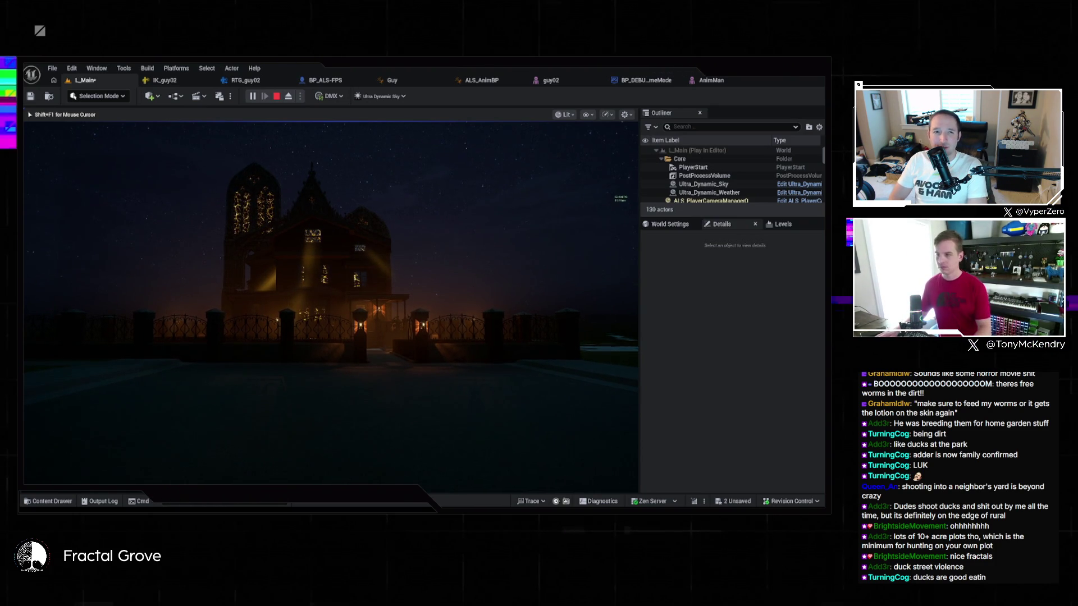
Make the viewport fill the whole editor window with F11
key("F11")
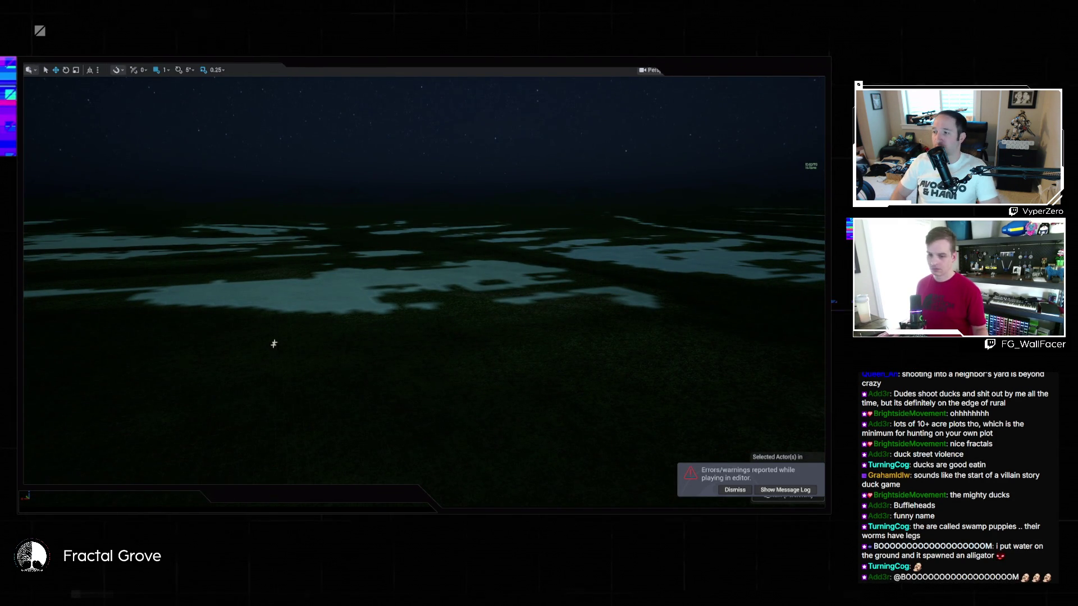
Open L_InfiniteStairs-Bottom from Game > Levels > SpookyHouse > InfiniteStairs without saving current changes
left_click(692, 70)
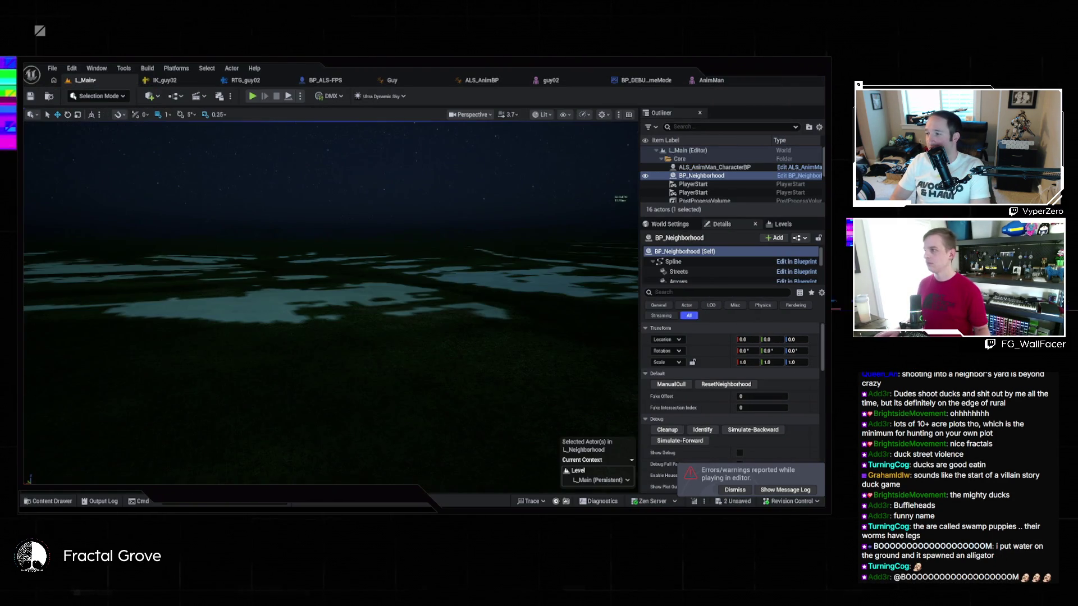
left_click(60, 502)
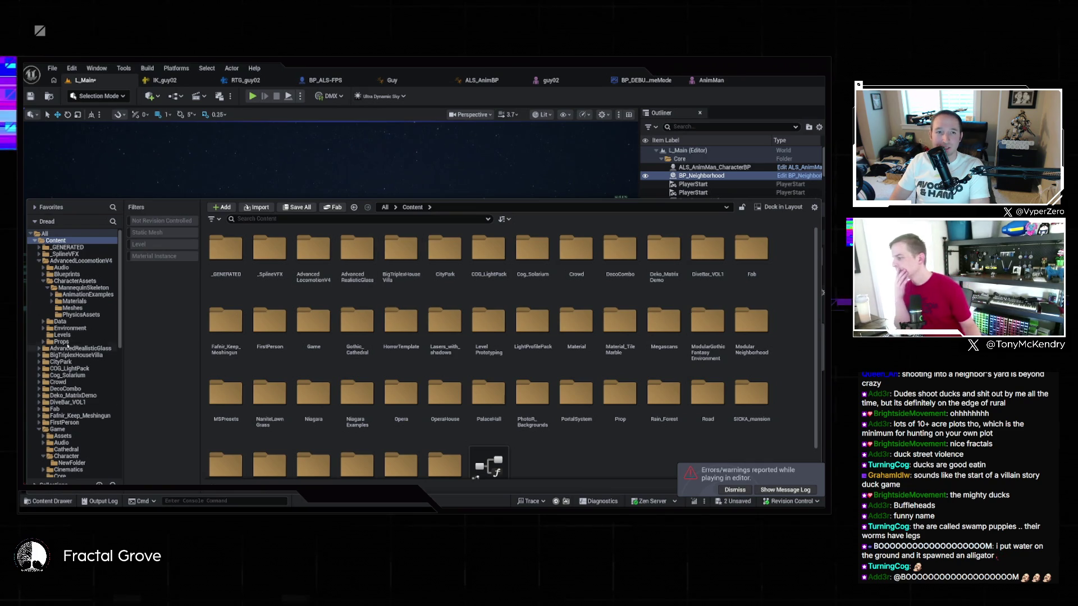
scroll(69, 373, "down", 2)
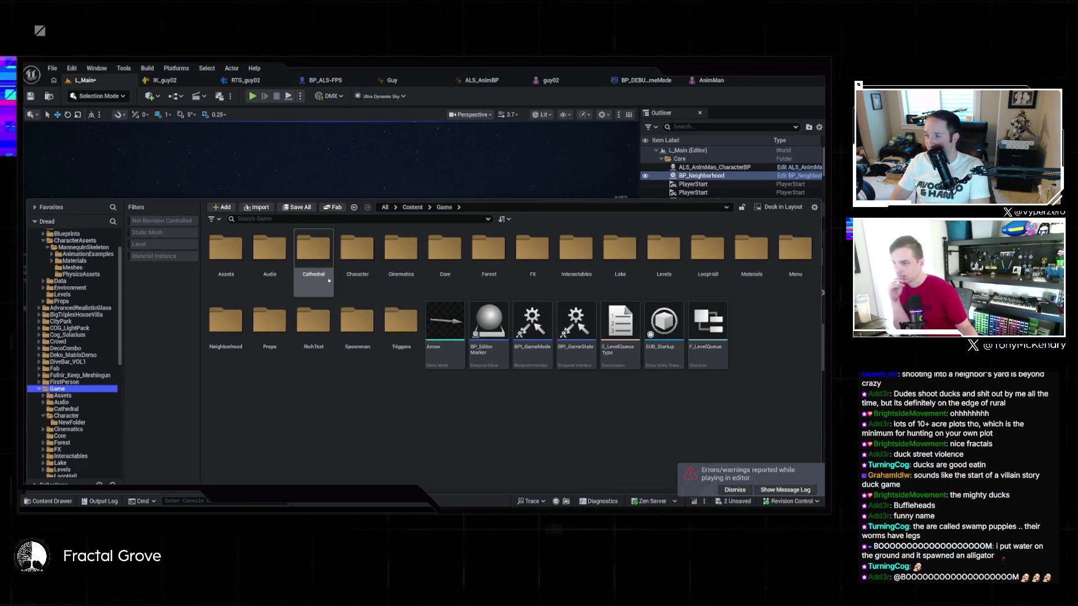
left_click(666, 248)
double_click(666, 248)
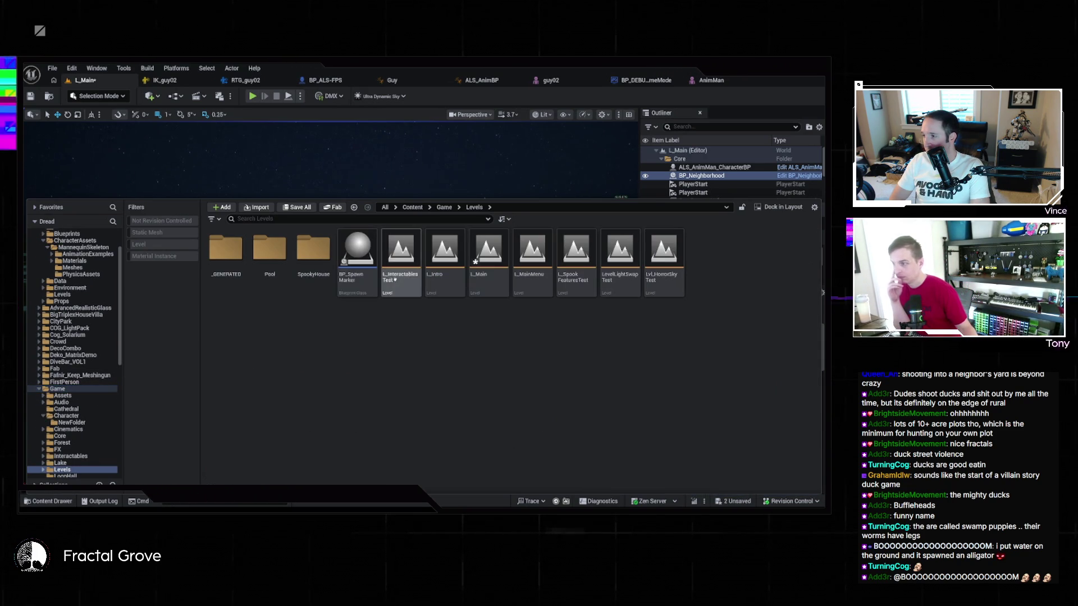
double_click(314, 250)
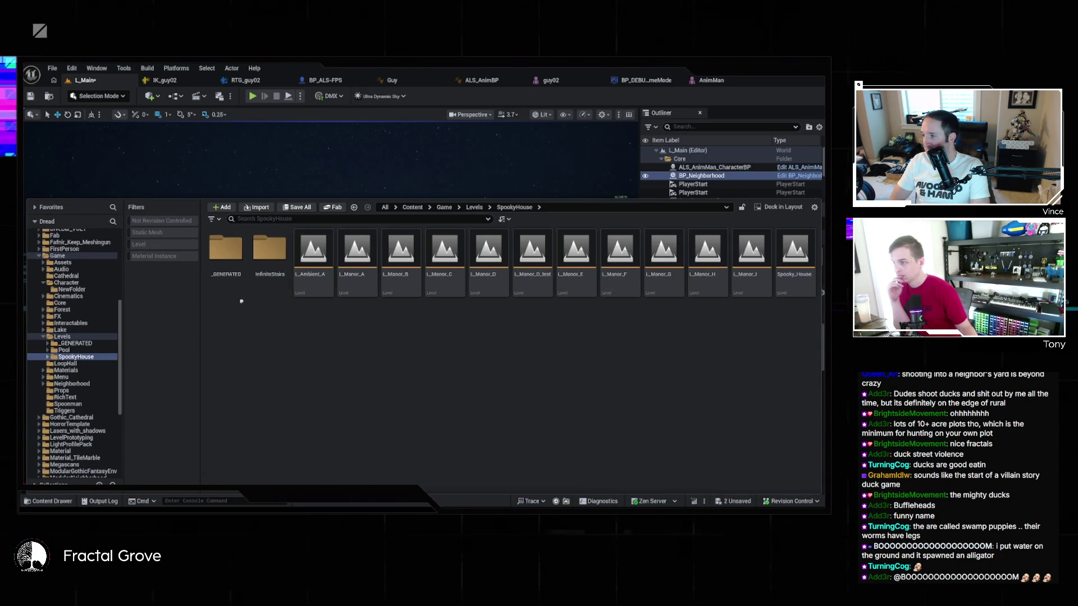
double_click(264, 264)
double_click(225, 255)
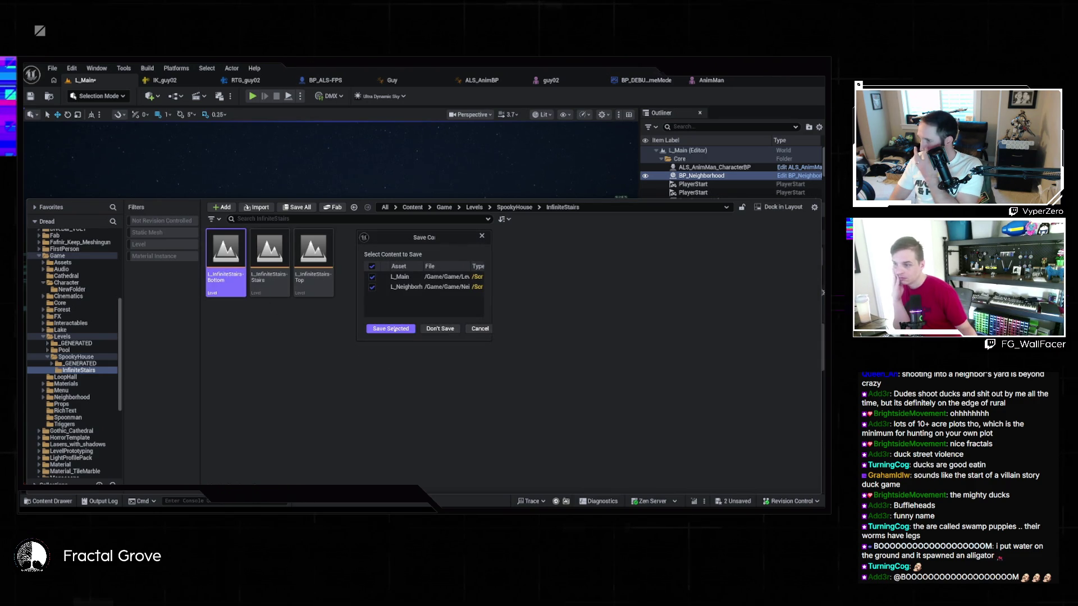
left_click(453, 332)
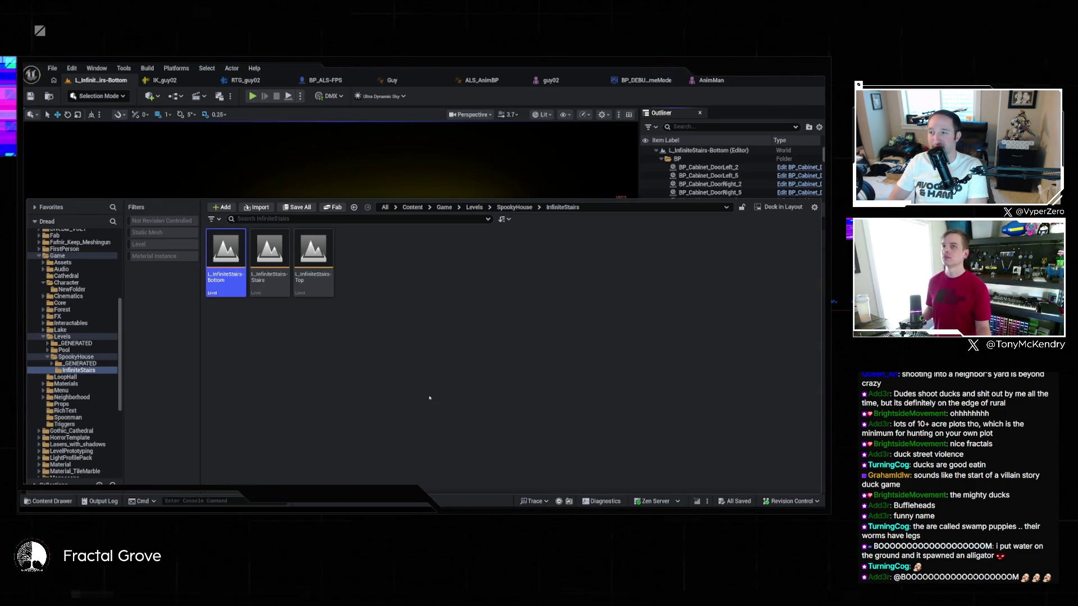
Hide the Content Drawer and turn on collision display in the level viewport
left_click(63, 501)
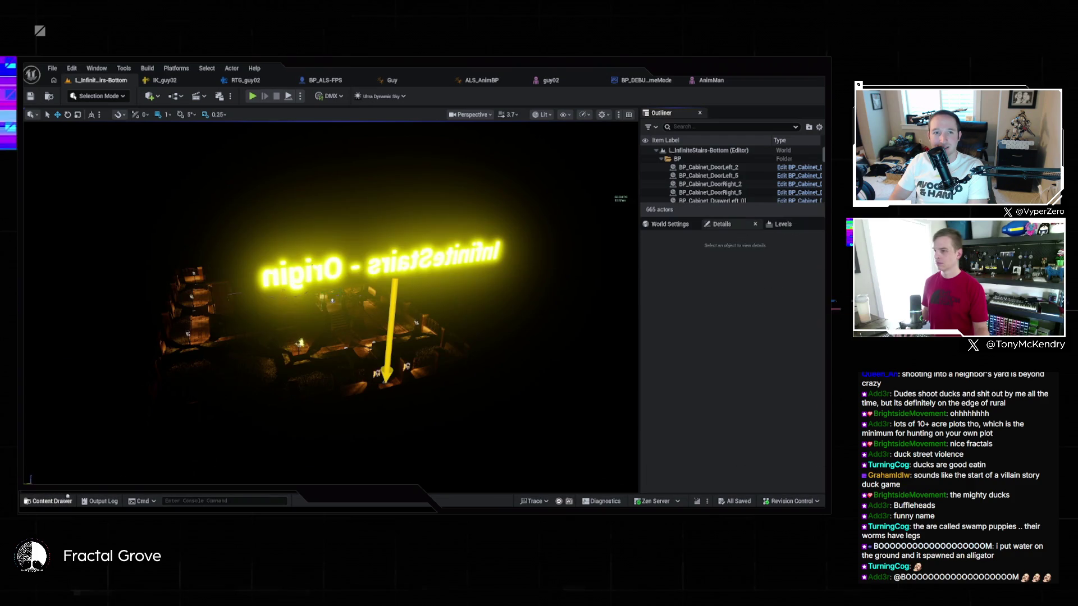
scroll(308, 421, "up", 5)
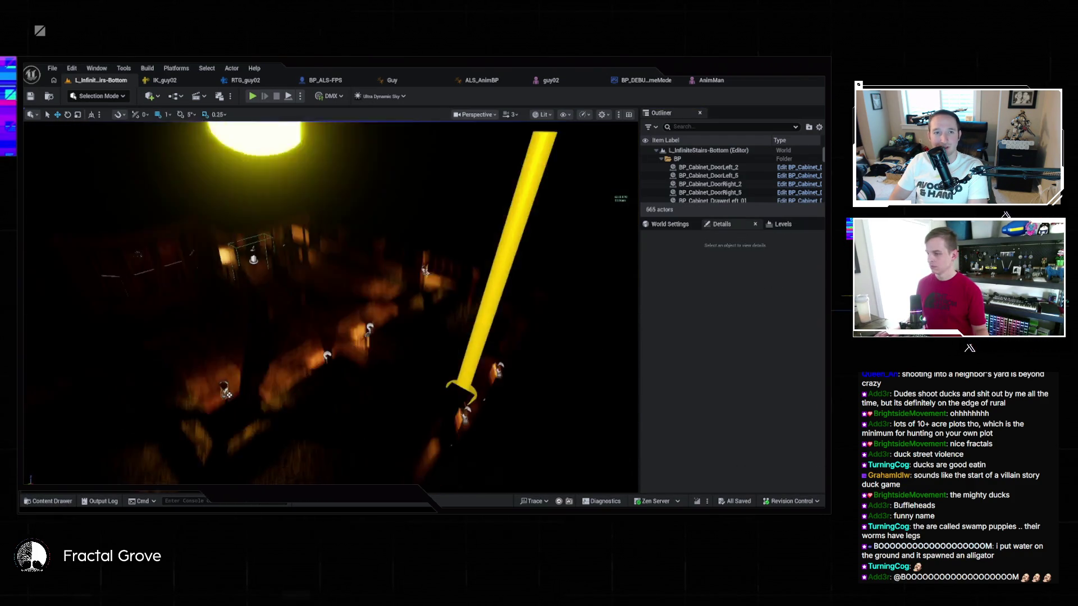
scroll(331, 303, "down", 2)
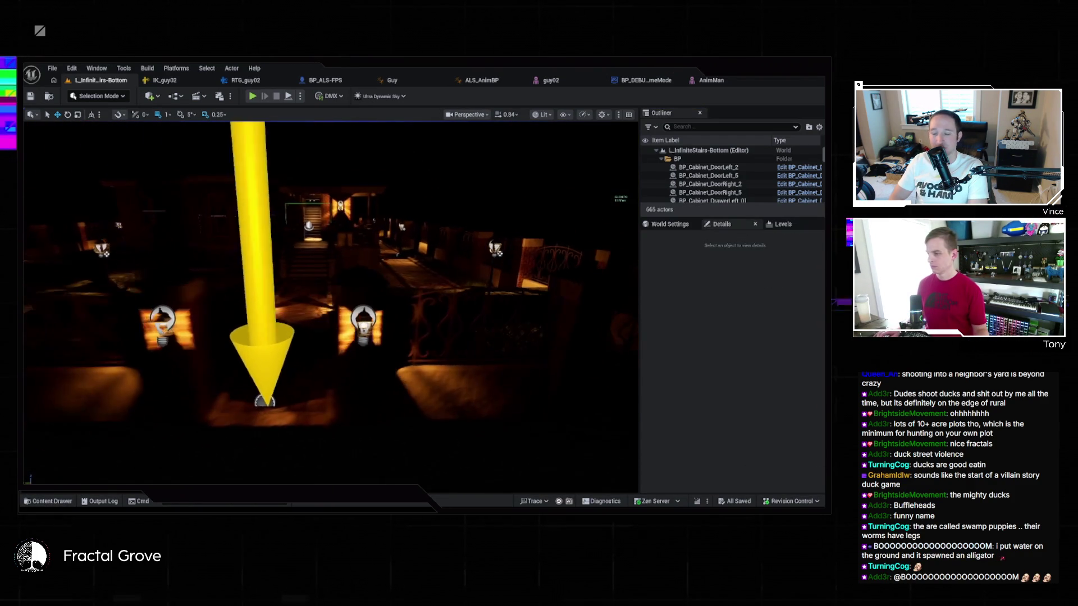
left_click(564, 115)
left_click(566, 226)
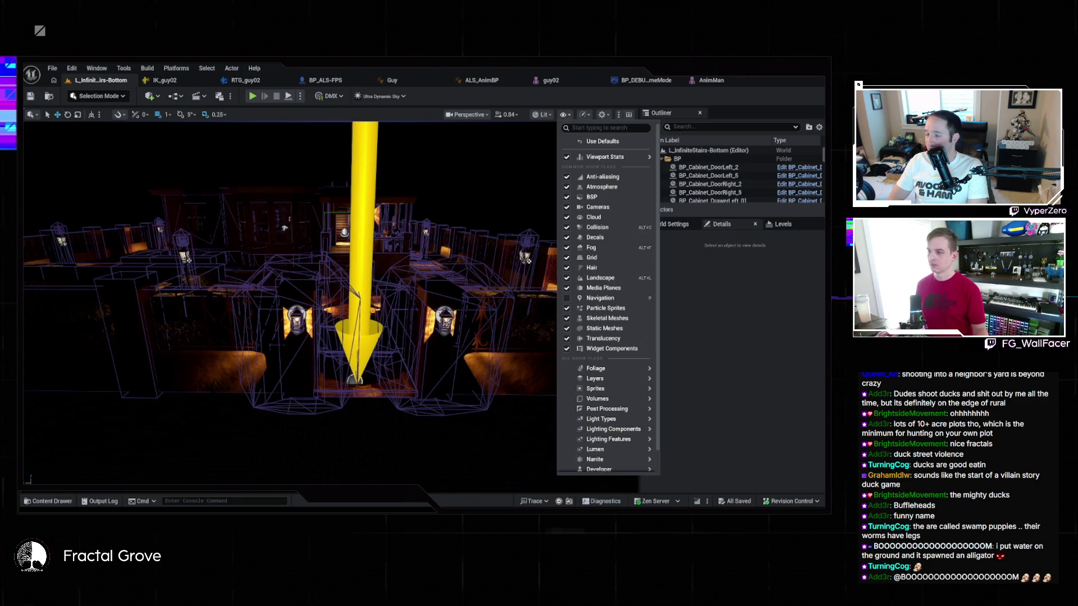
Fly to the stairs arrow and select the gooseneck lantern beside it
left_click_drag(331, 303, 348, 292)
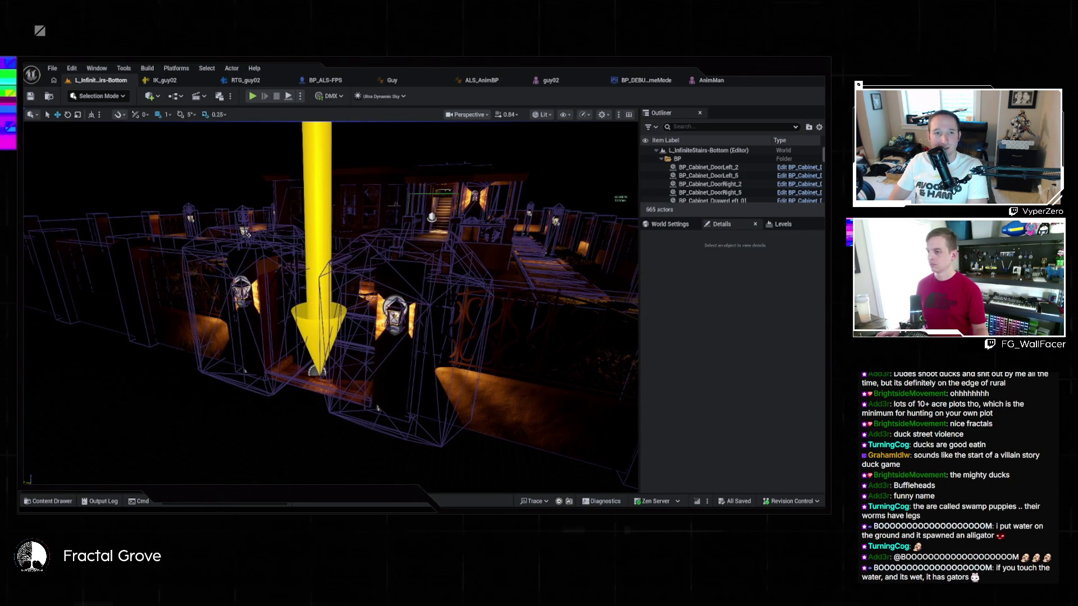
left_click(395, 314)
left_click_drag(395, 314, 365, 306)
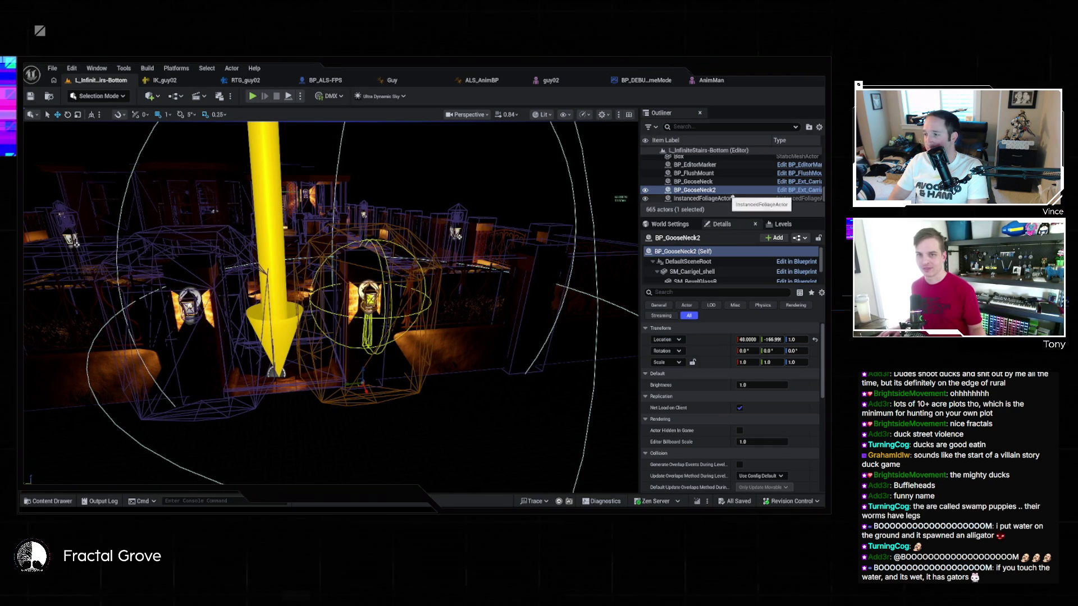
Review the lantern's SM_Carrigel_shell and bulb components in Details, then reselect the actor
left_click(712, 272)
key("Down")
key("Down")
key("Down")
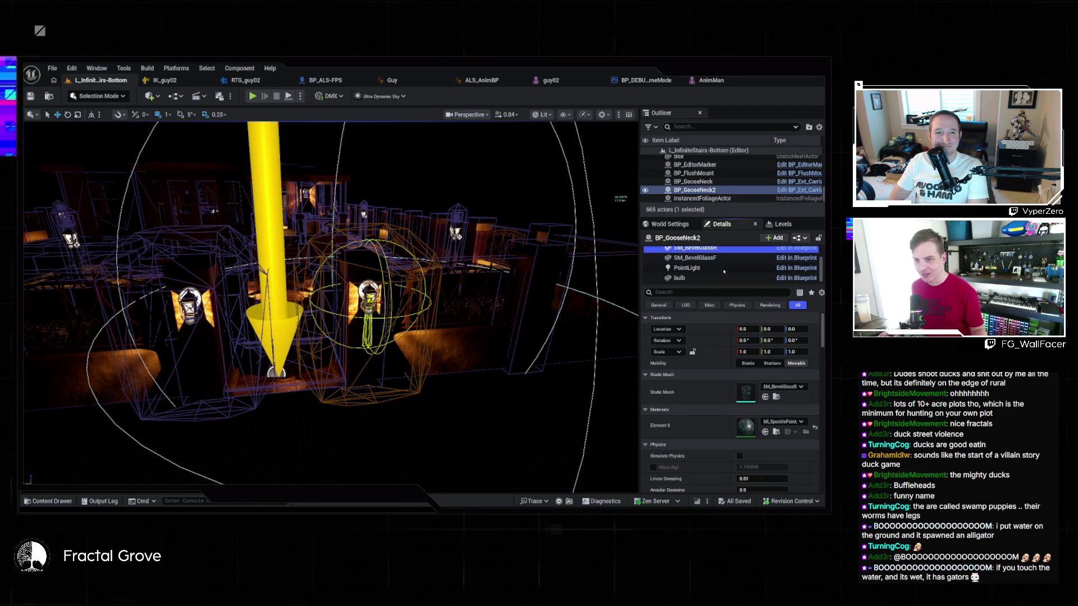
left_click(709, 277)
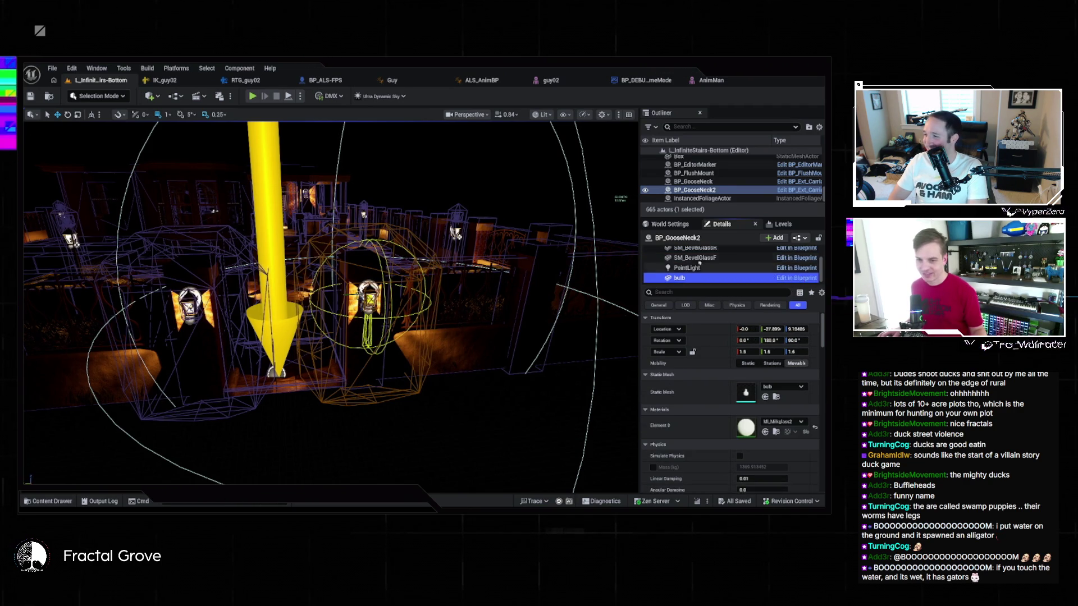
scroll(706, 264, "up", 5)
left_click(707, 251)
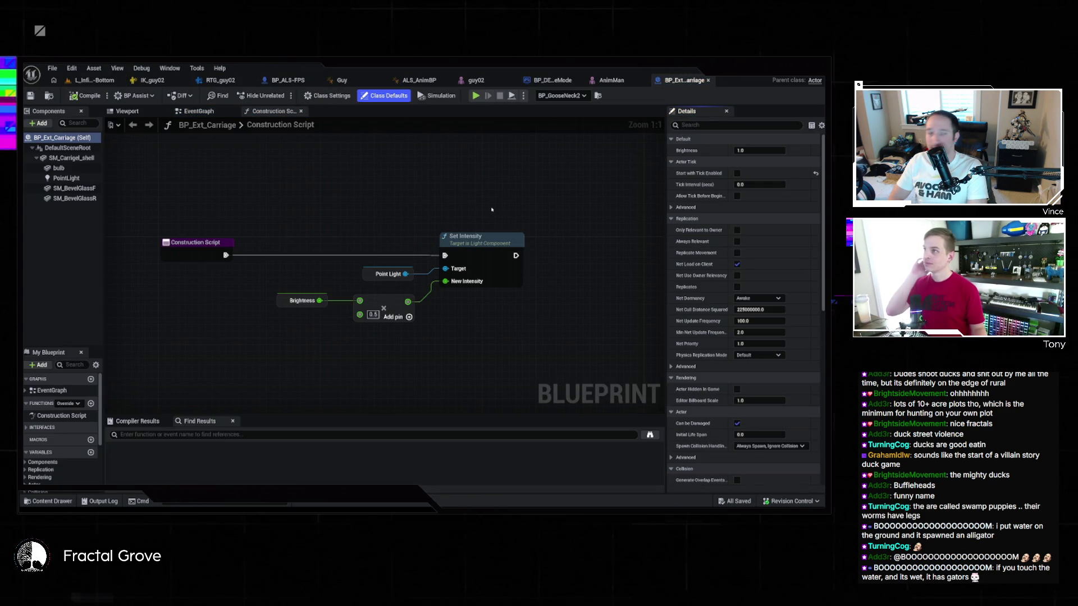
Inspect BP_Ext_Carriage's viewport preview and DefaultSceneRoot, then return to the InfiniteStairs-Bottom level
left_click(147, 111)
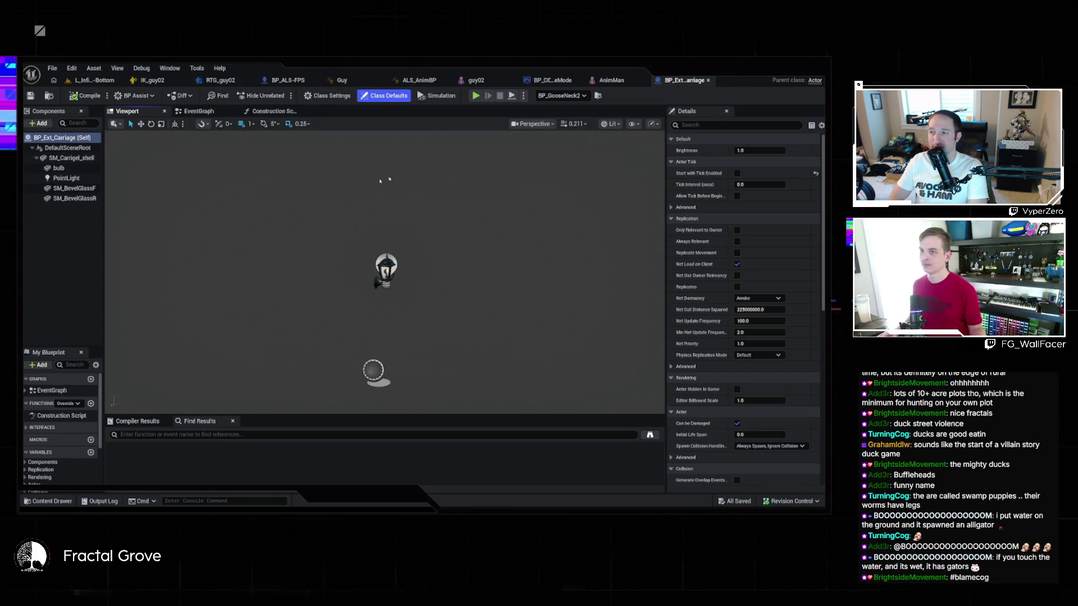
left_click(633, 124)
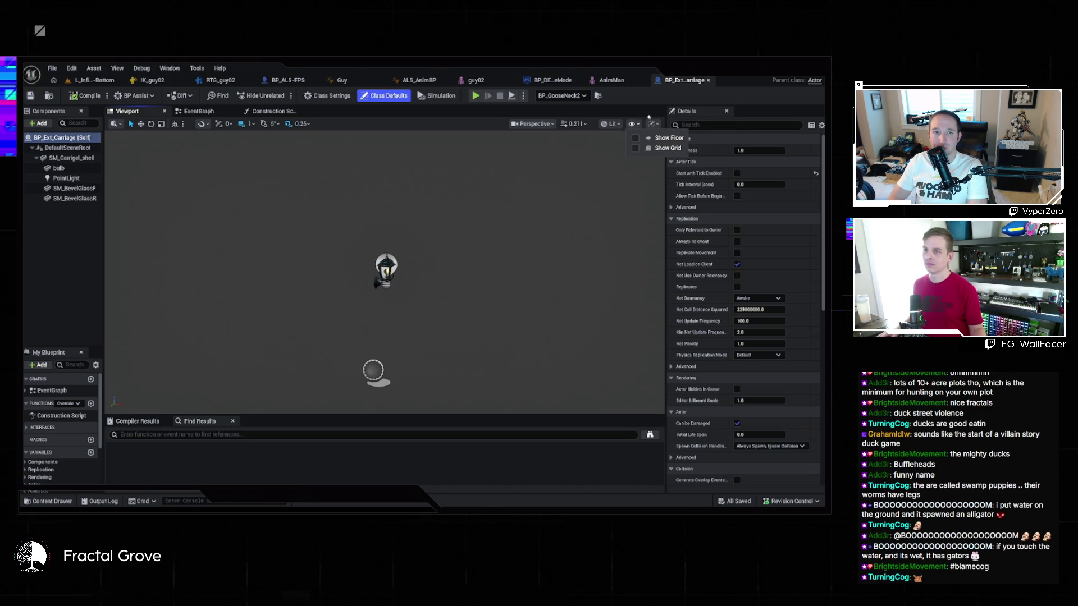
left_click(630, 125)
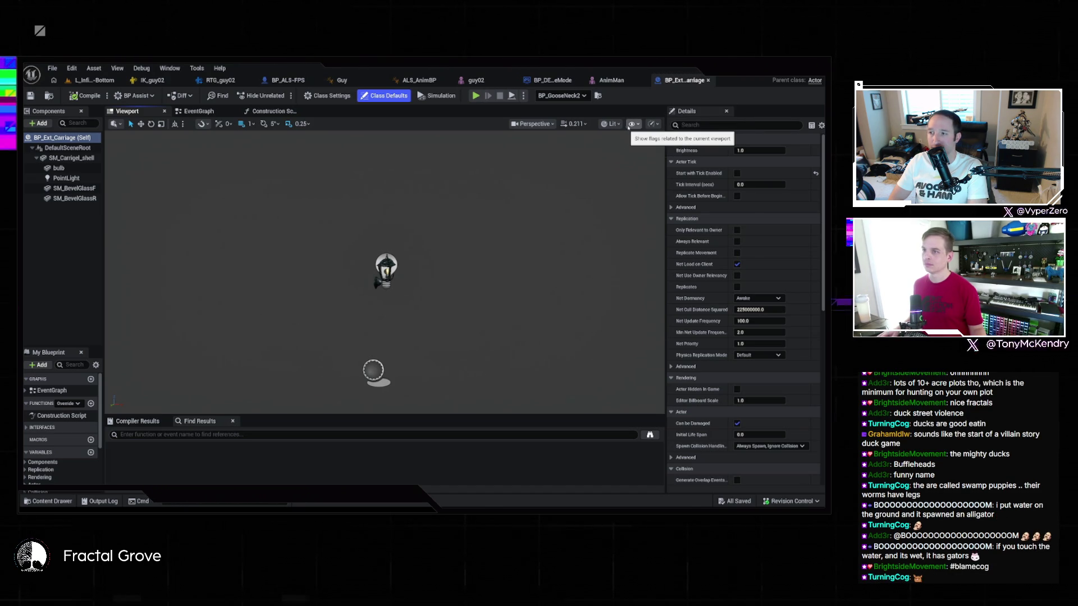
left_click(69, 149)
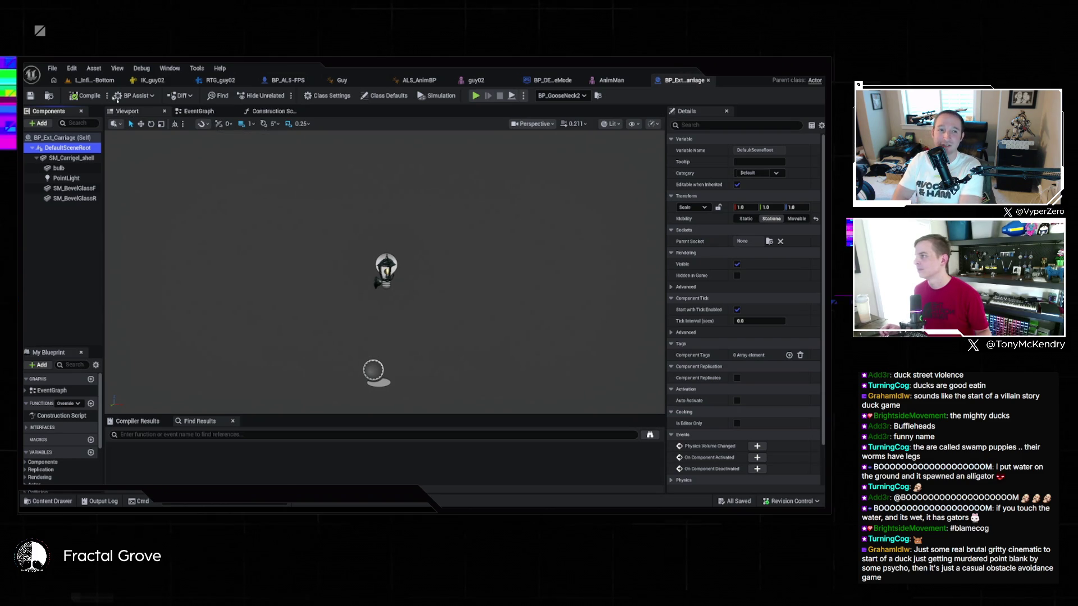
left_click(96, 82)
mouse_move(309, 226)
left_mouse_down()
mouse_move(337, 222)
mouse_move(337, 261)
left_mouse_up()
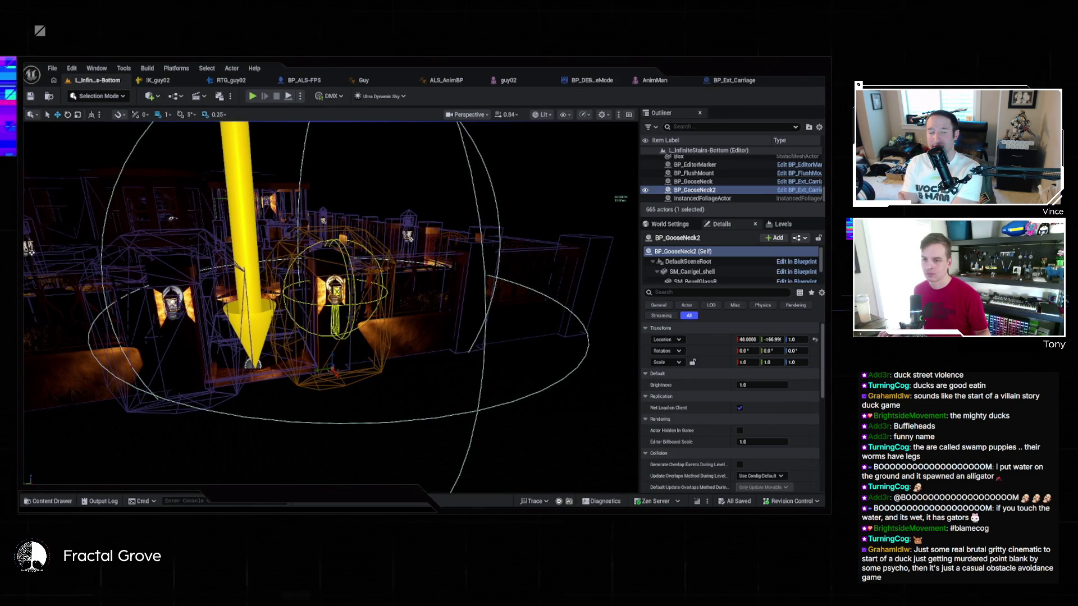
Review the lantern's SM_BevelGlassB, PointLight and SM_BevelGlassF components, then go to BP_Ext_Carriage
left_click(695, 281)
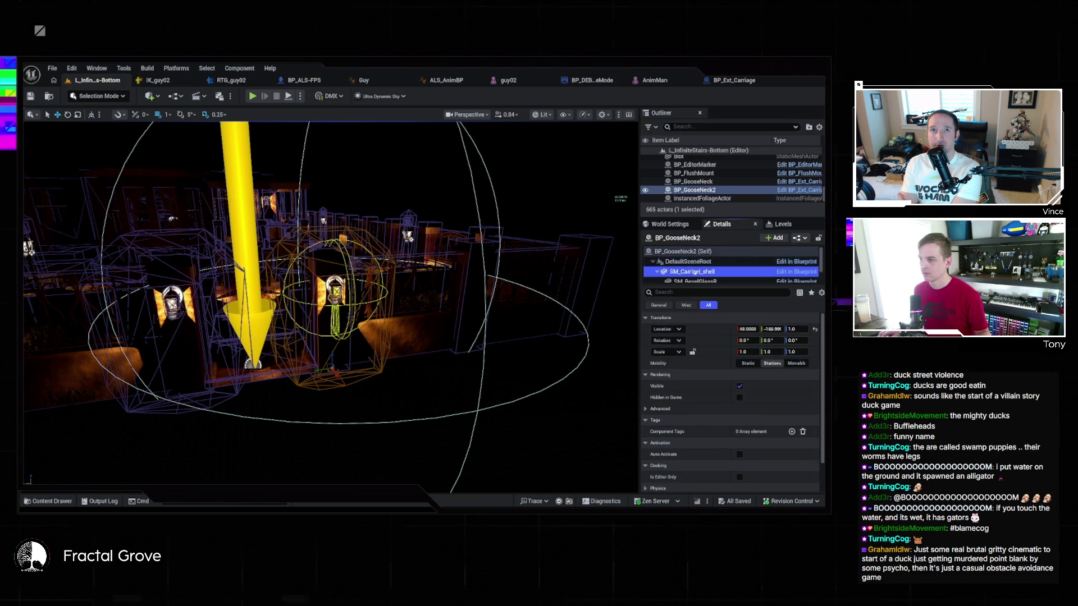
scroll(695, 270, "down", 2)
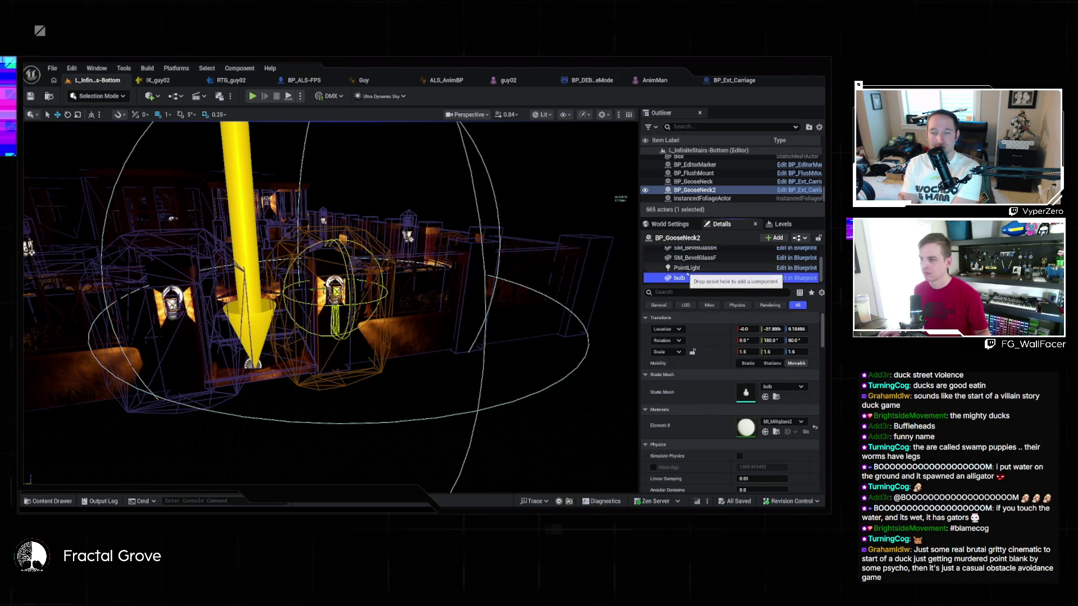
left_click(688, 269)
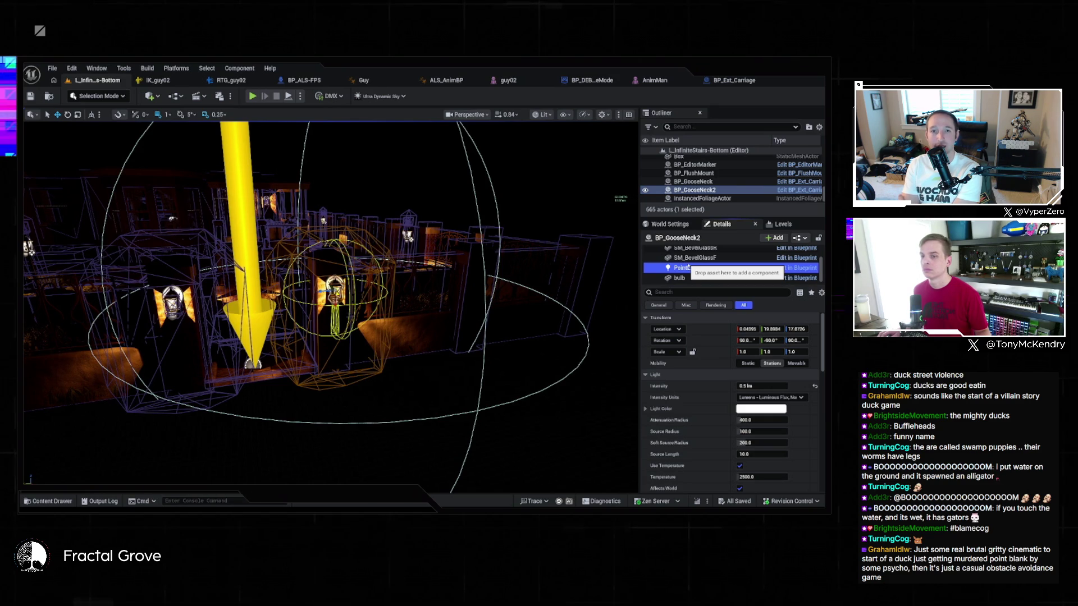
left_click(695, 258)
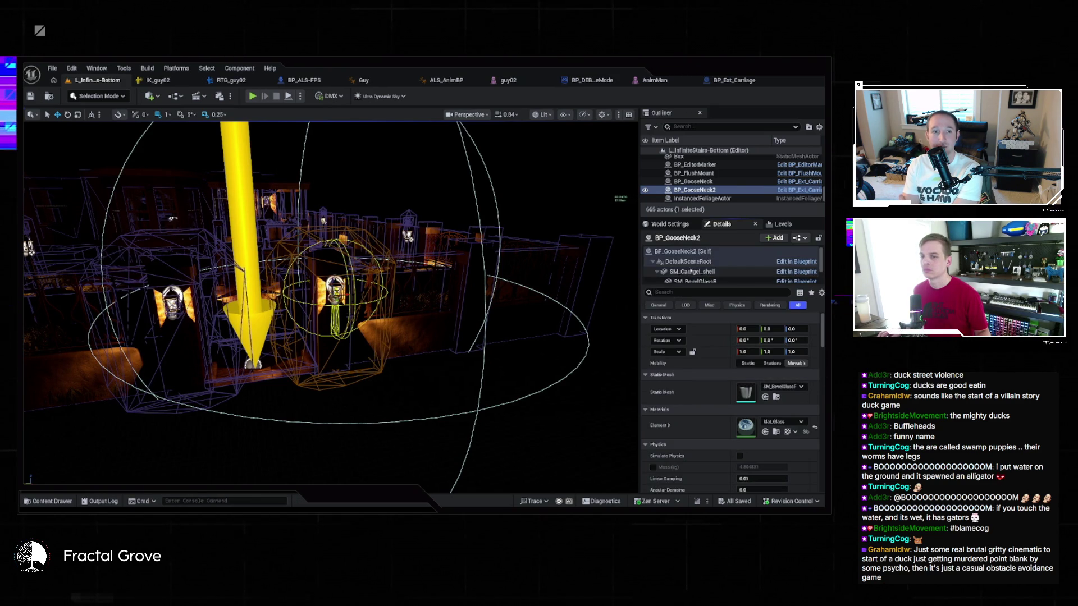
scroll(693, 258, "up", 3)
left_click(688, 252)
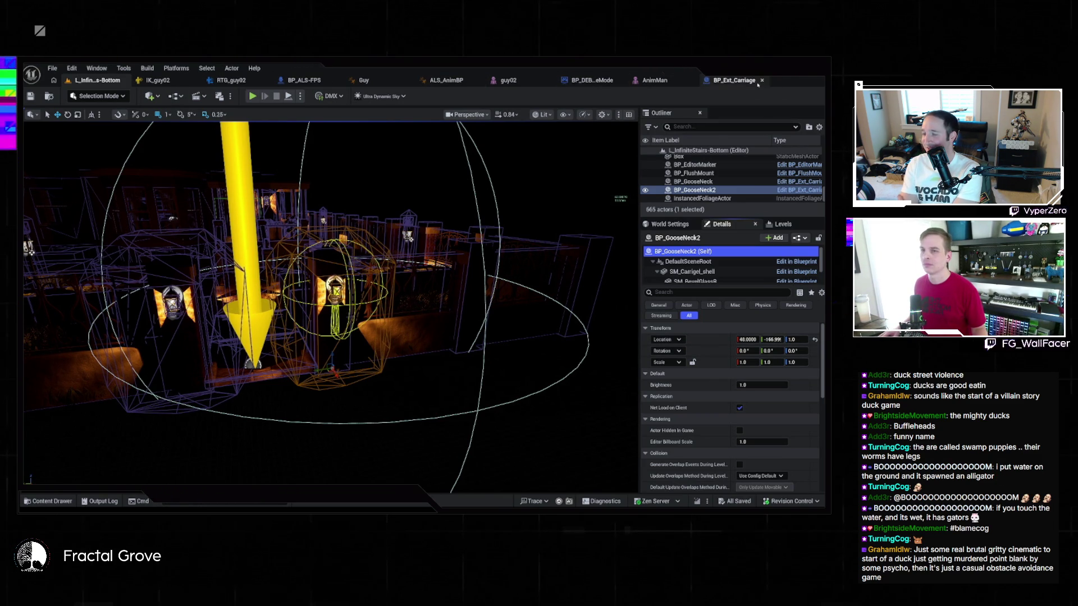
left_click(736, 82)
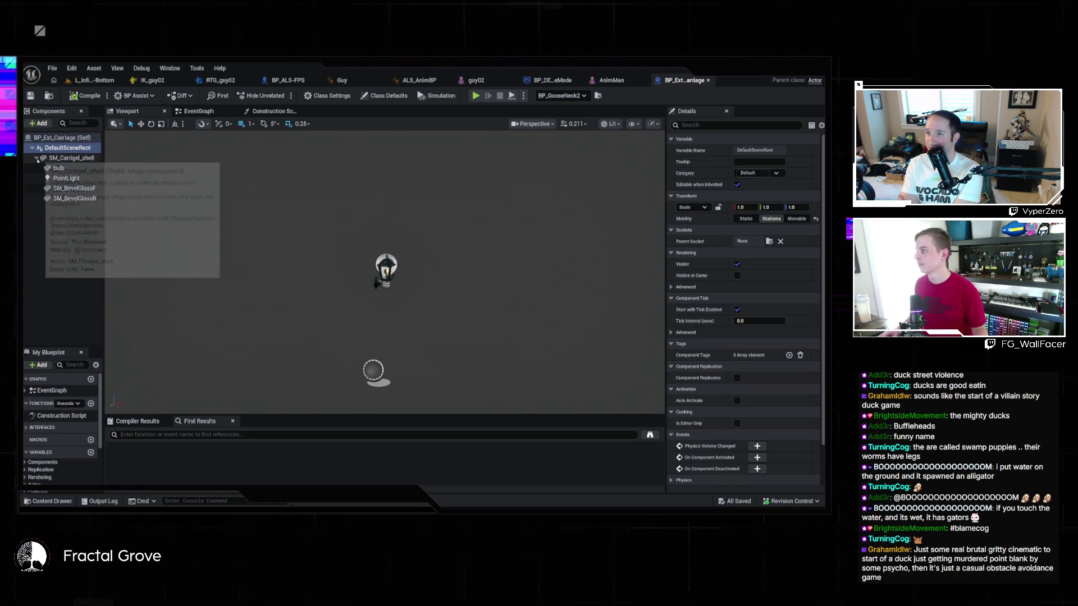
Open the SM_Carrigel_shell static mesh from the blueprint's shell component
left_click(77, 158)
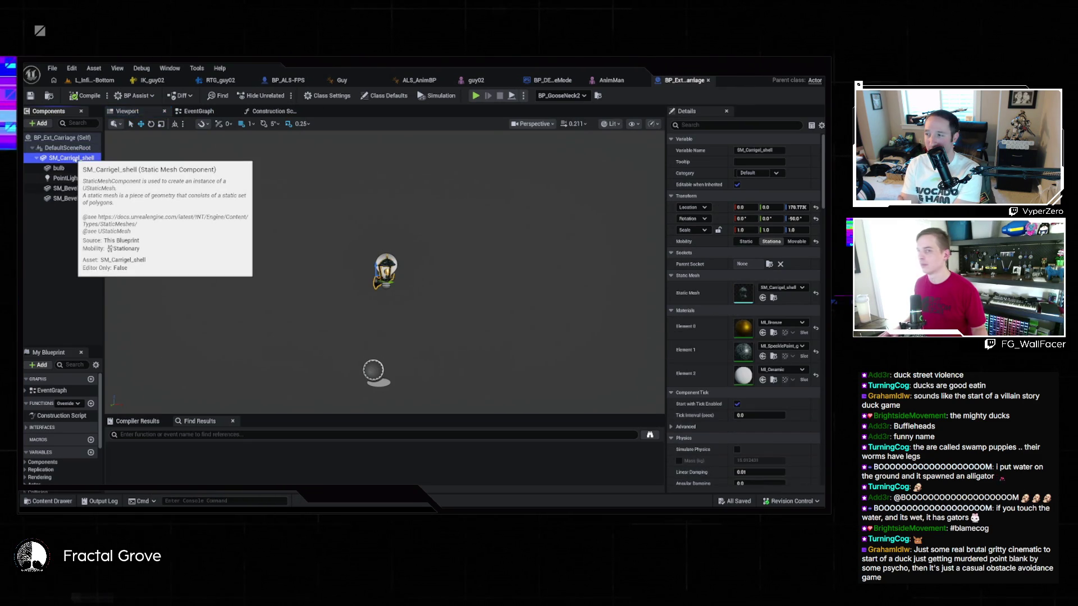
left_click(774, 297)
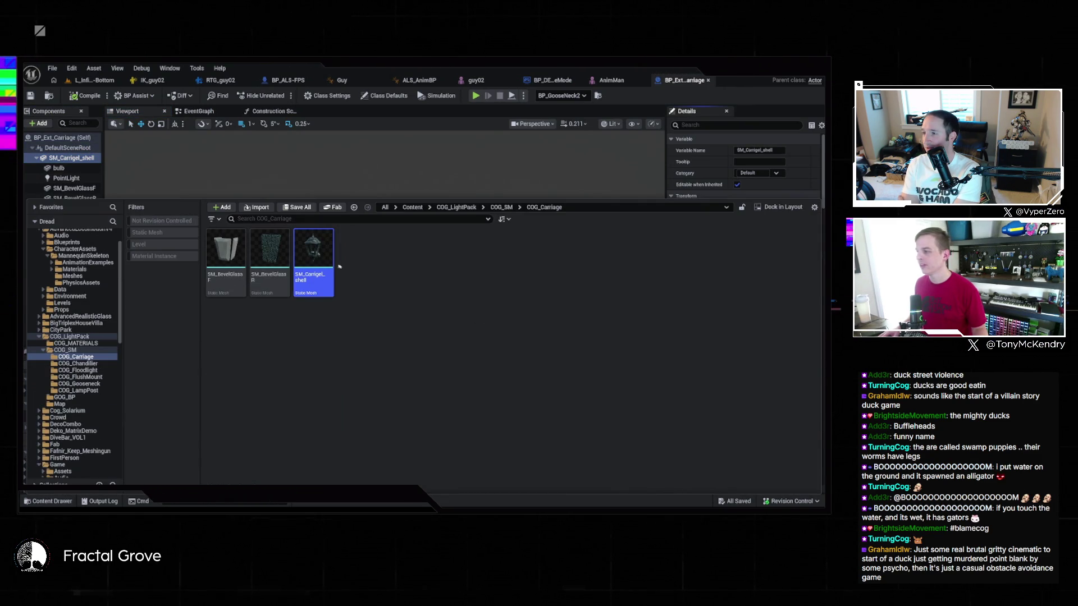
key("Return")
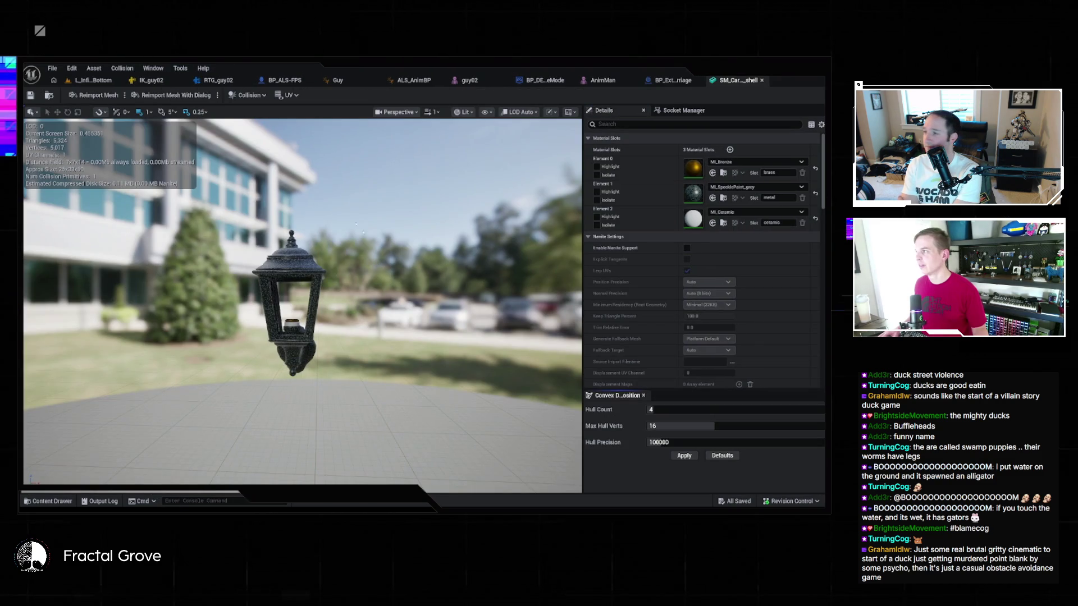
Show the shell mesh's simple collision, complex collision and distance field, then return to BP_Ext_Carriage
left_click(487, 111)
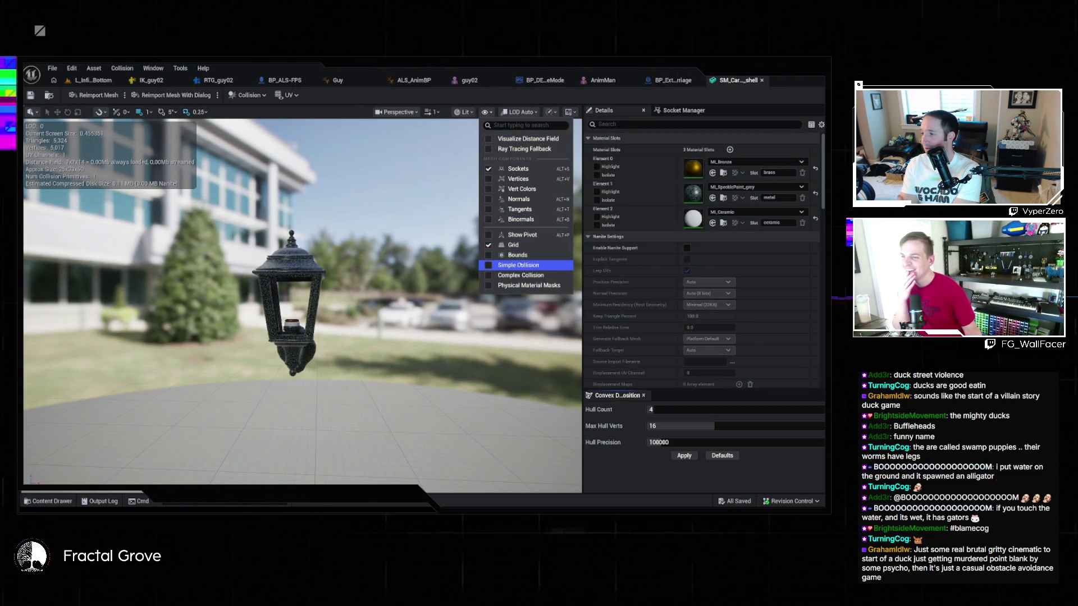
left_click(517, 266)
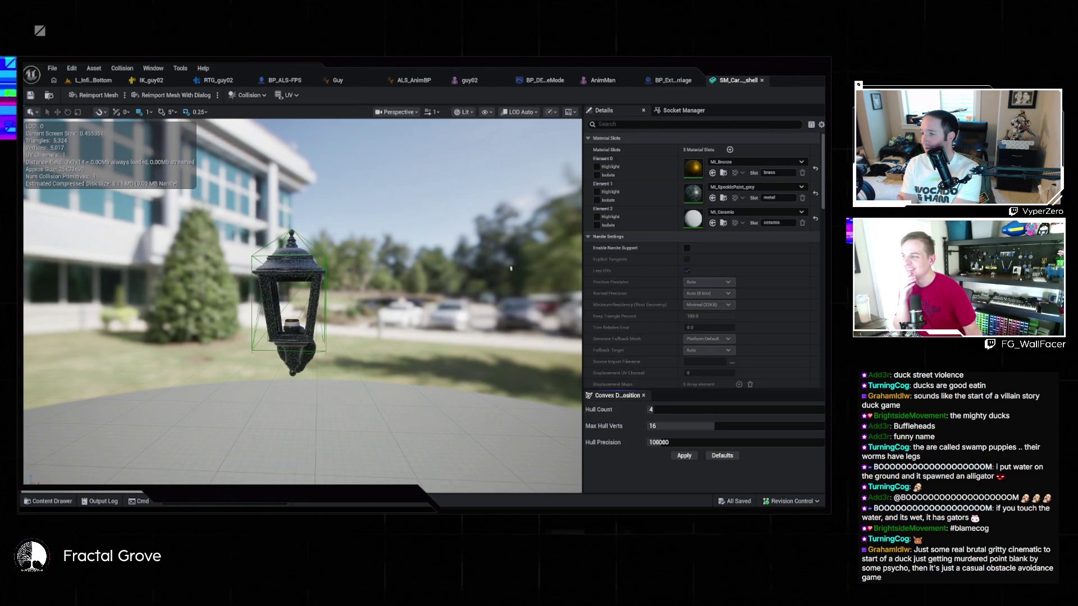
left_click(486, 111)
left_click(520, 276)
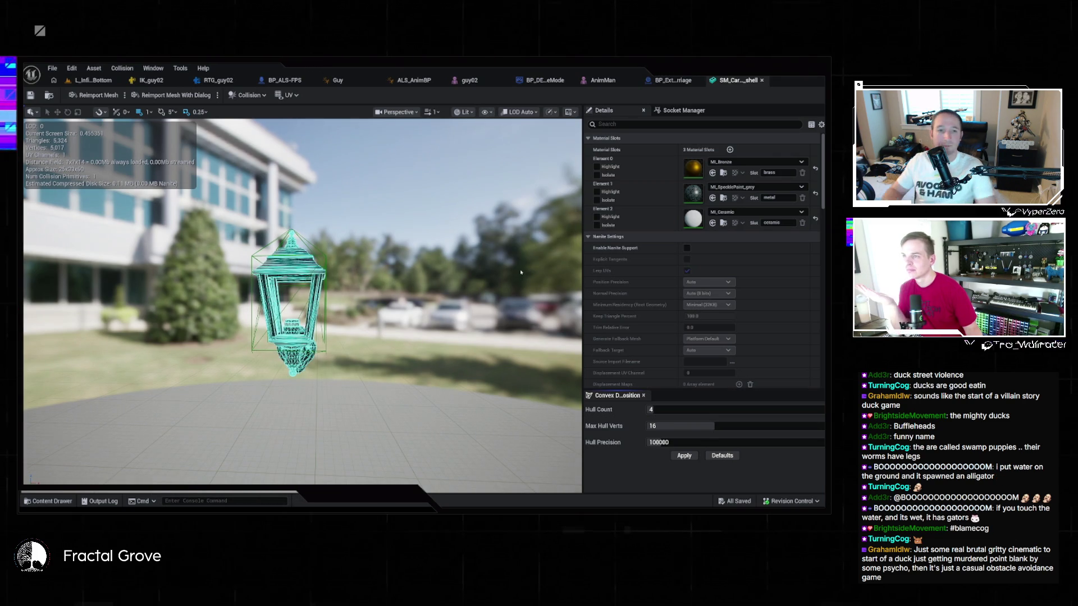
left_click(484, 111)
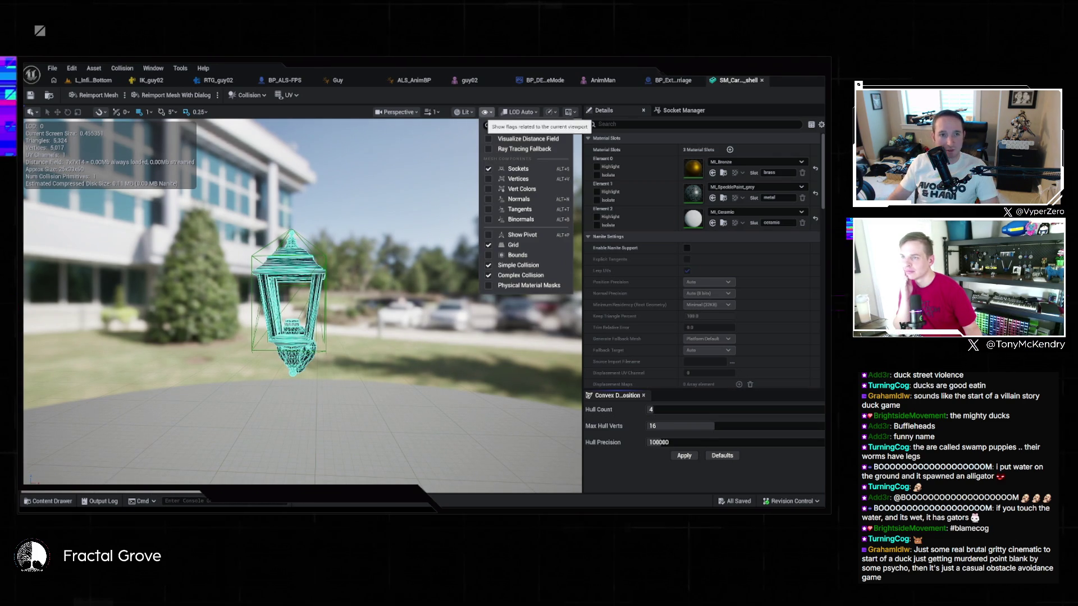
left_click(560, 140)
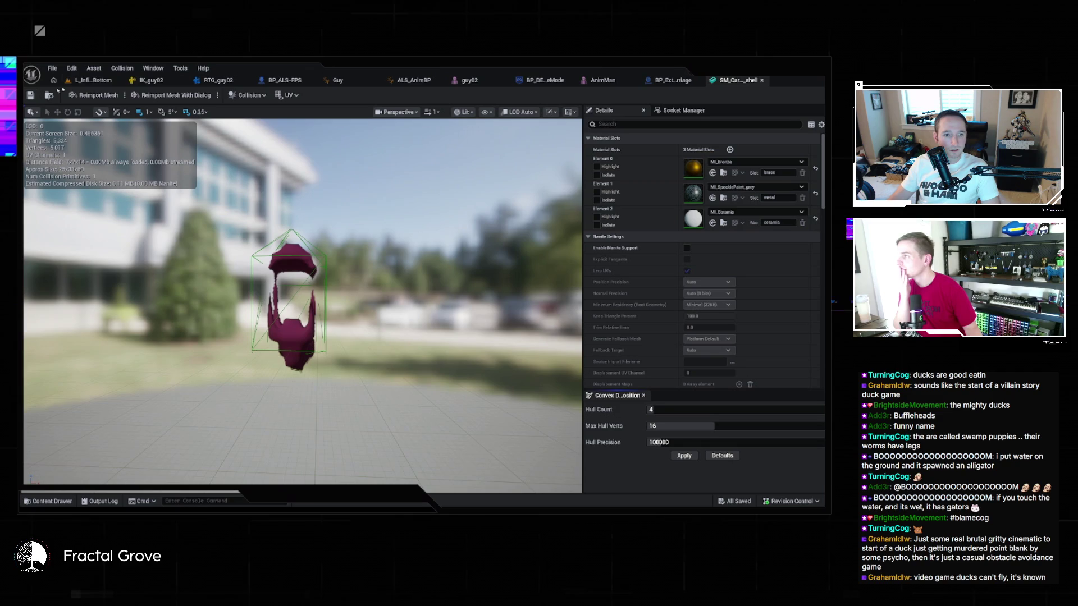
left_click(686, 79)
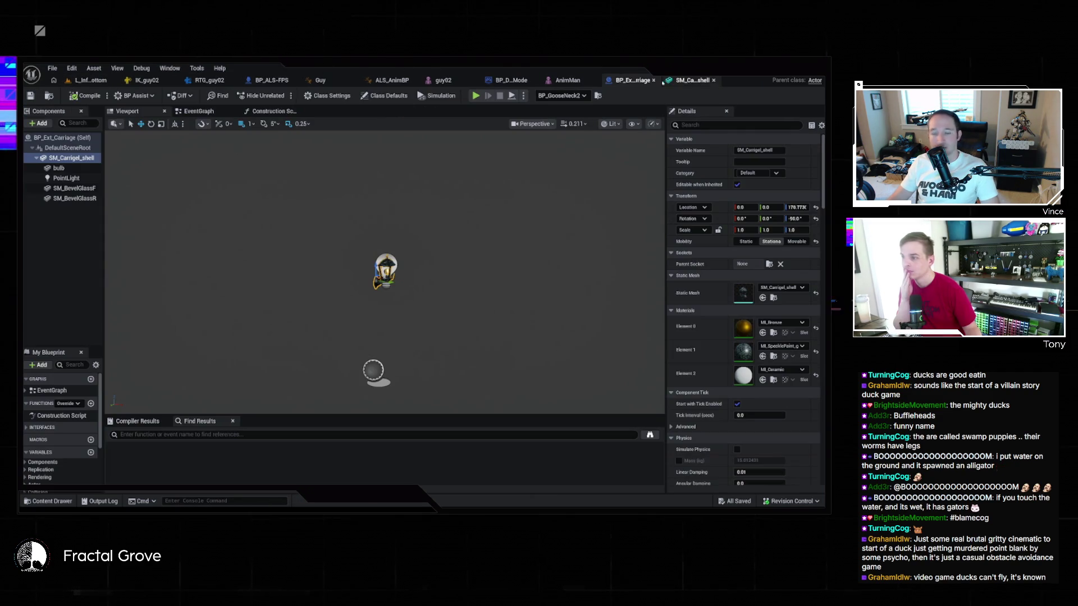
Open the bulb static mesh and examine its collision hull in the preview
left_click(58, 168)
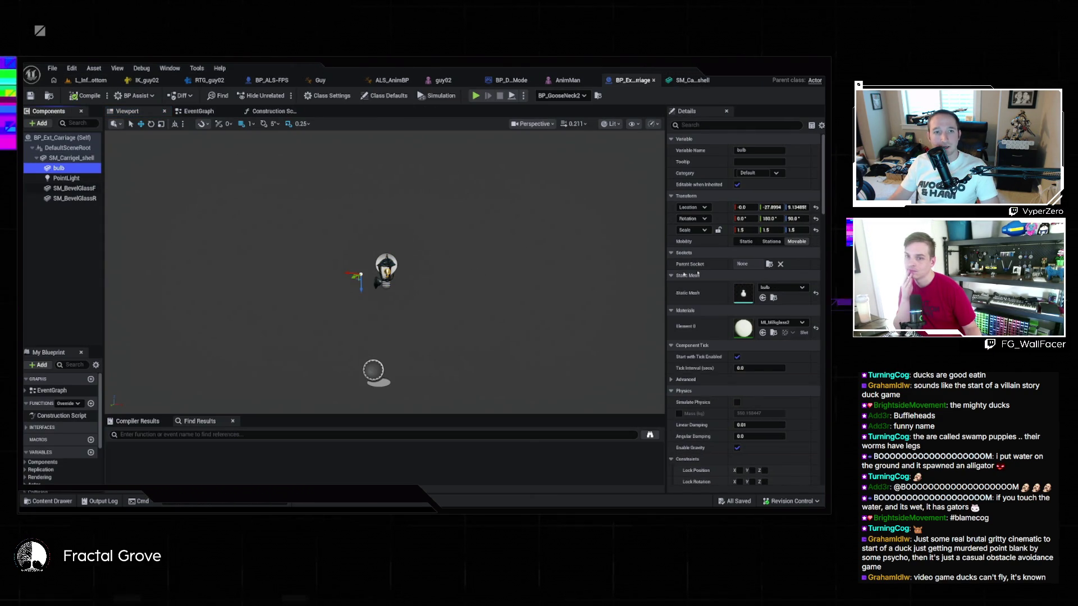
left_click(763, 298)
double_click(226, 250)
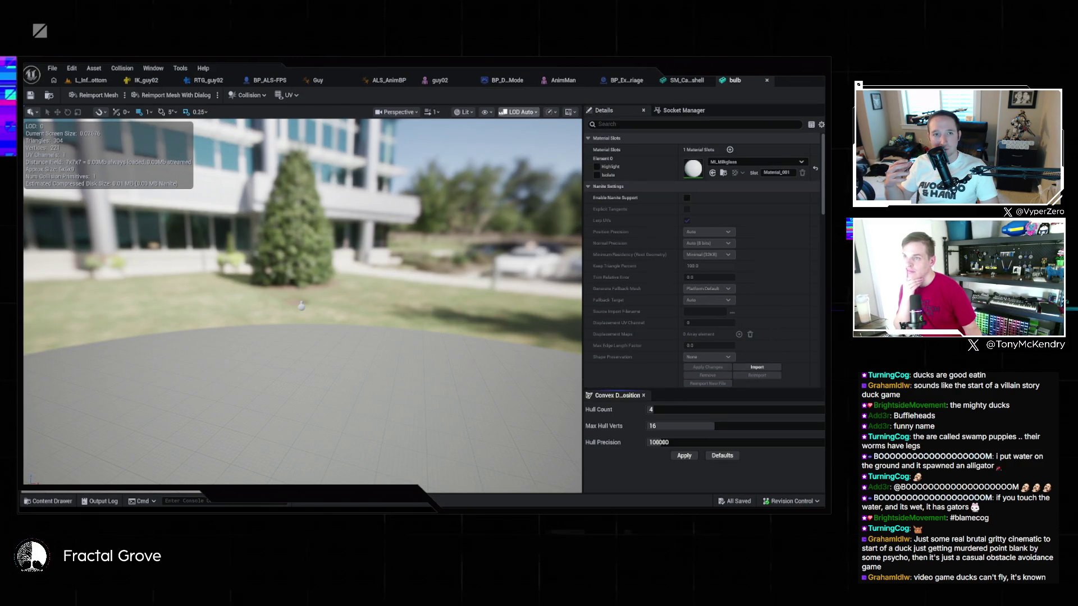
left_click(485, 111)
left_click(505, 266)
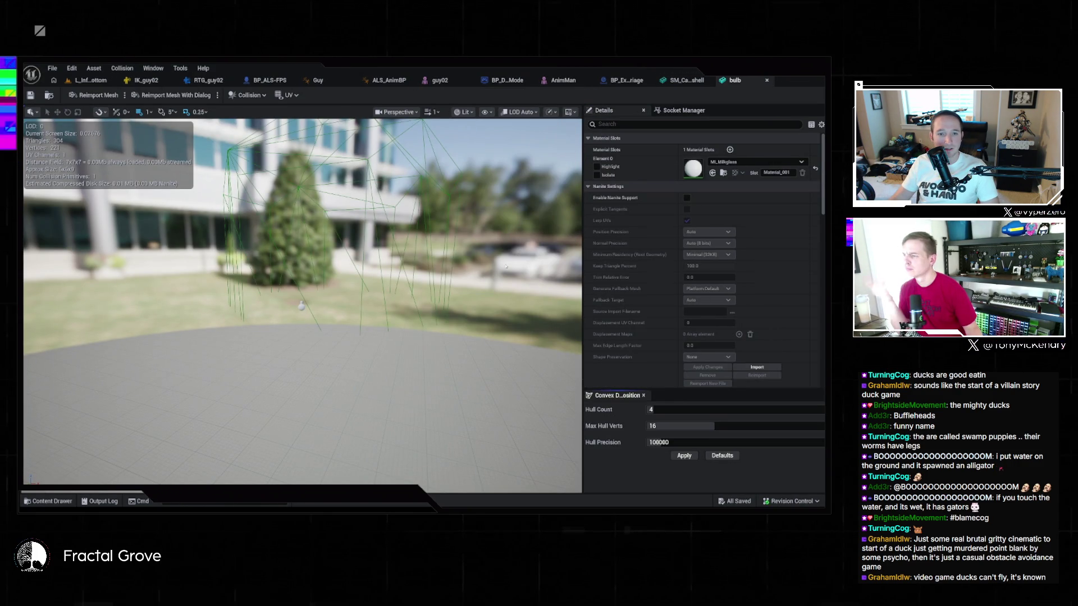
left_click_drag(503, 261, 382, 270)
left_click_drag(319, 402, 244, 416)
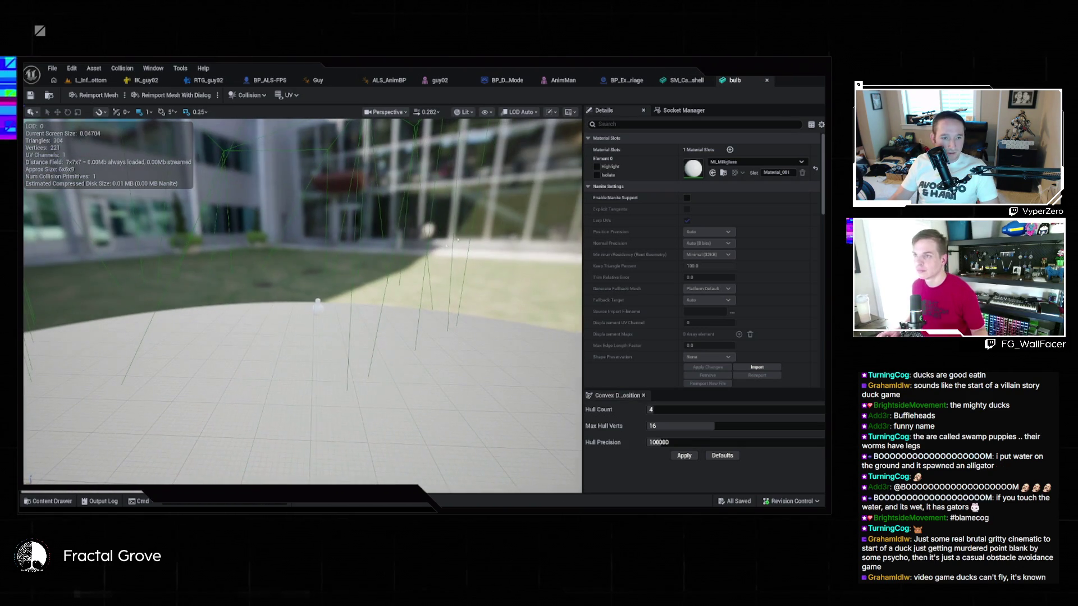
left_click(486, 113)
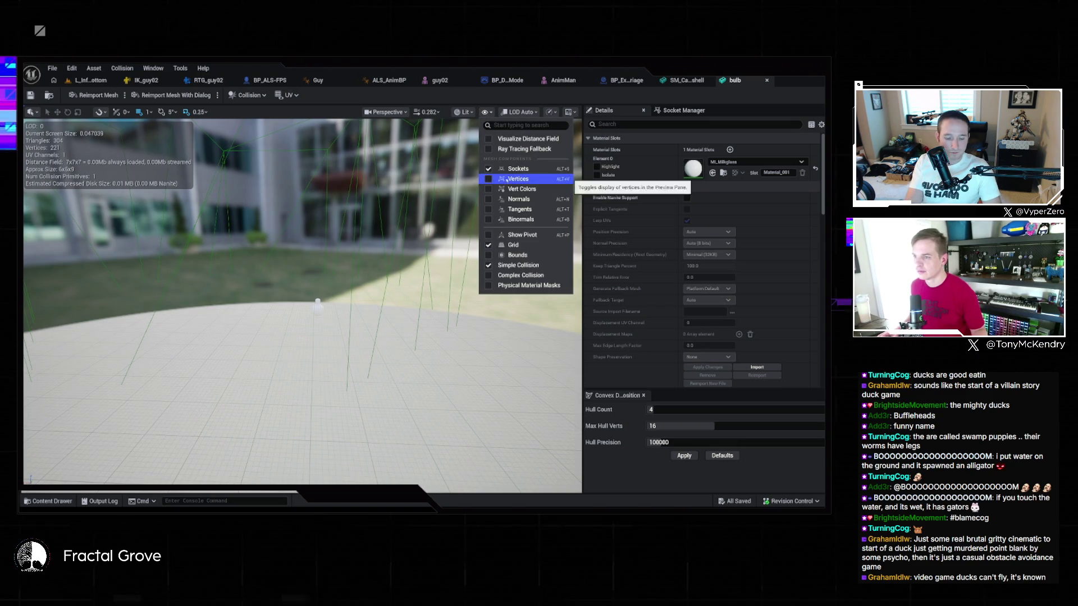
mouse_move(337, 337)
left_mouse_down()
mouse_move(236, 329)
mouse_move(202, 270)
mouse_move(293, 335)
mouse_move(301, 309)
mouse_move(356, 286)
mouse_move(362, 321)
mouse_move(343, 317)
left_mouse_up()
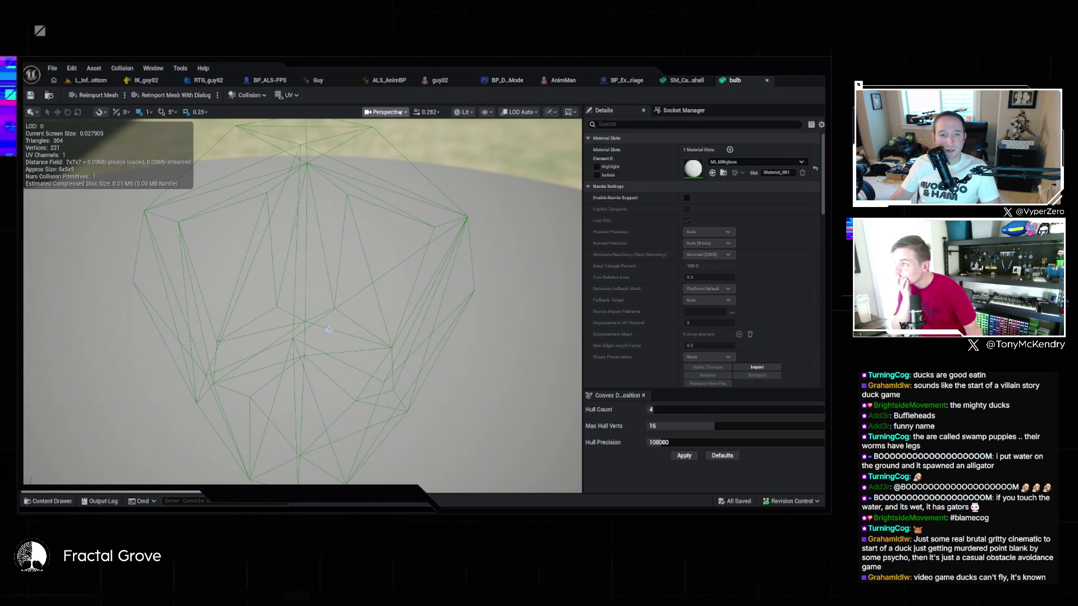
Remove the bulb mesh's collision, check it out to save, and close its editor
left_click(247, 95)
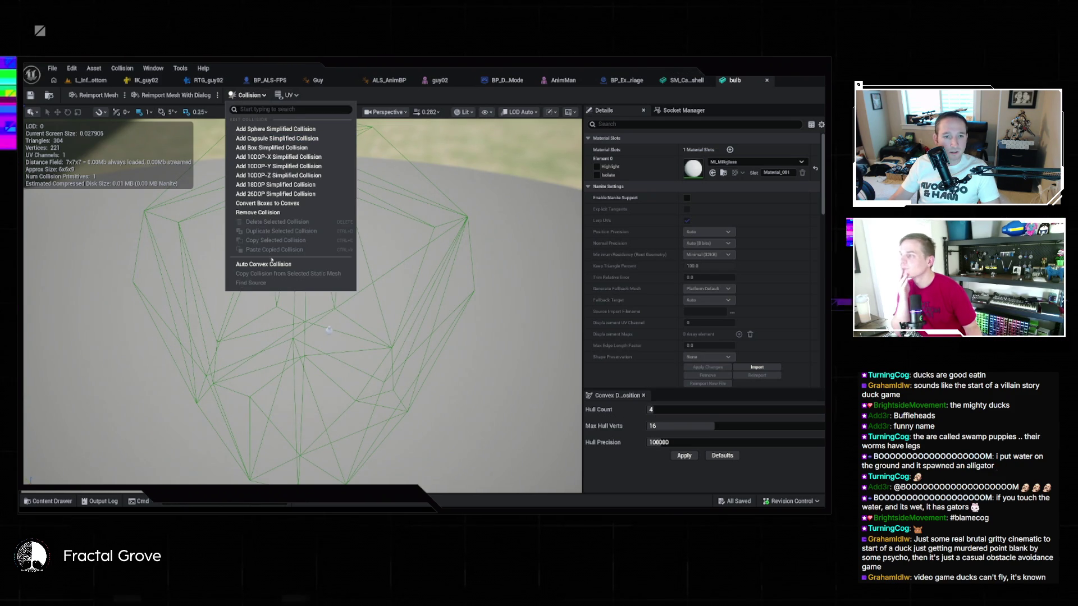
left_click(258, 213)
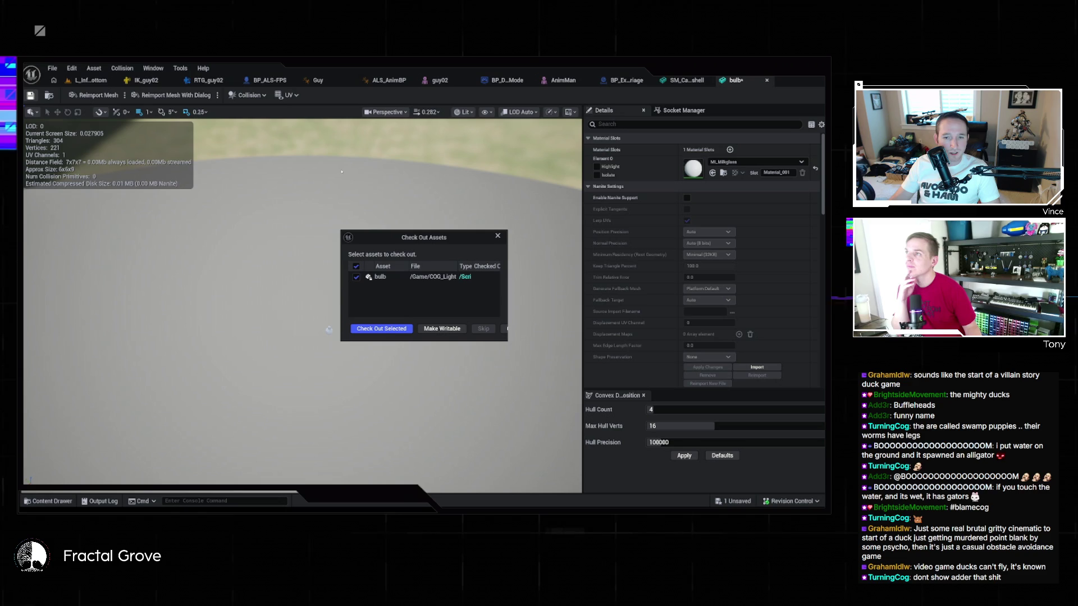
left_click(393, 332)
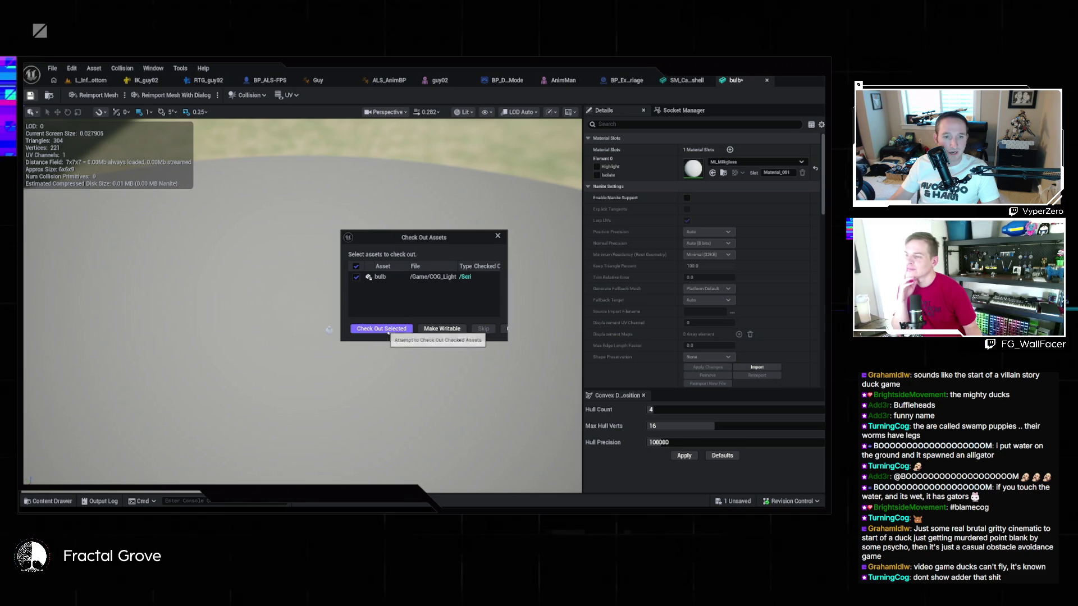
left_click(767, 80)
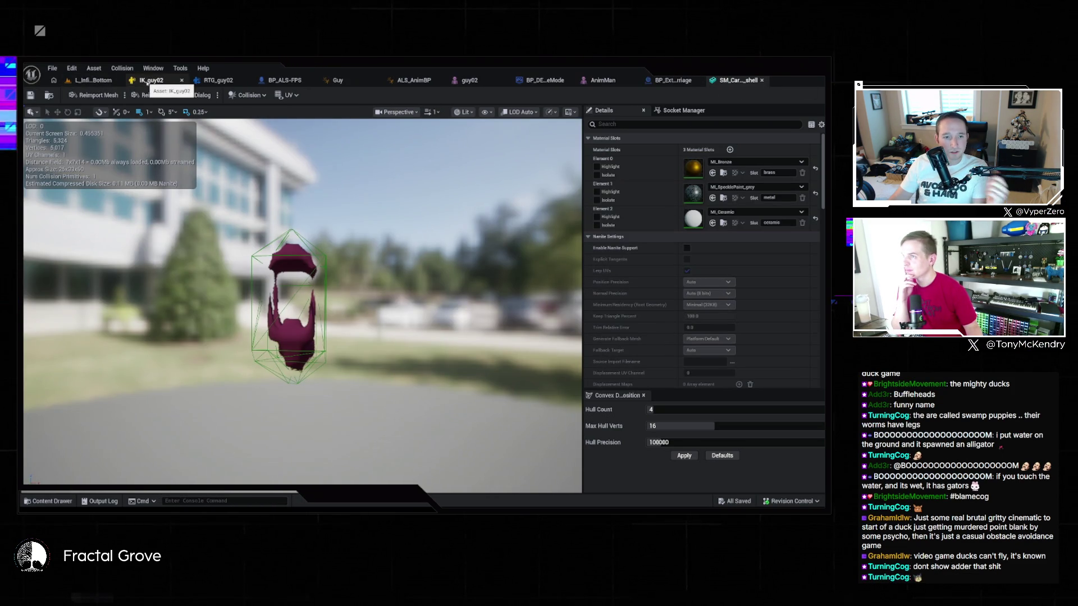
Return to L_InfiniteStairs-Bottom and zoom the view around the BP_GooseNeck2 lantern
left_click(93, 80)
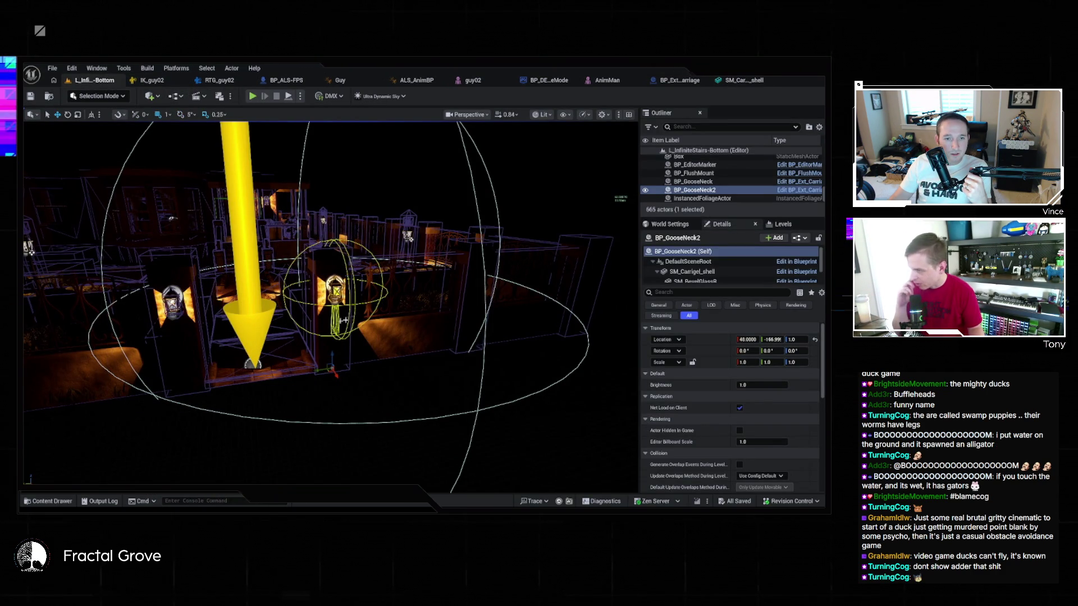
scroll(331, 306, "up", 6)
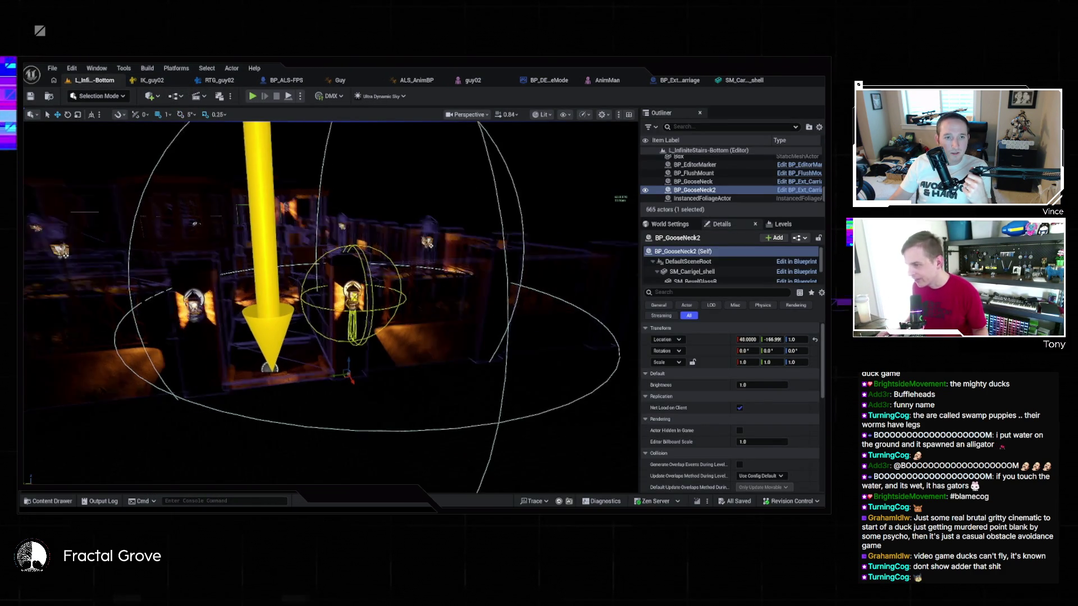
scroll(331, 306, "down", 5)
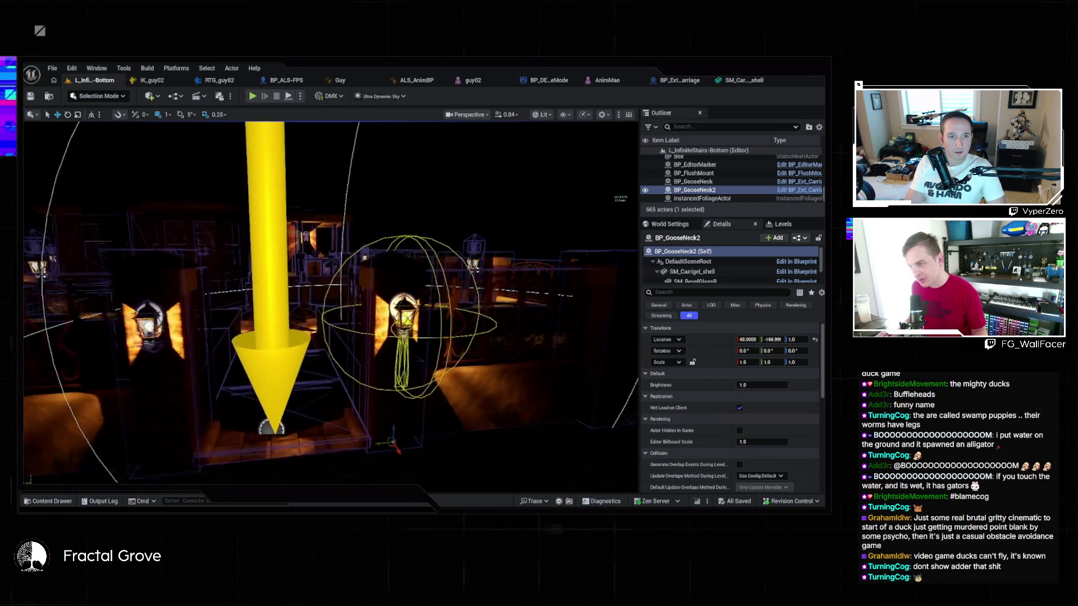
scroll(332, 306, "down", 8)
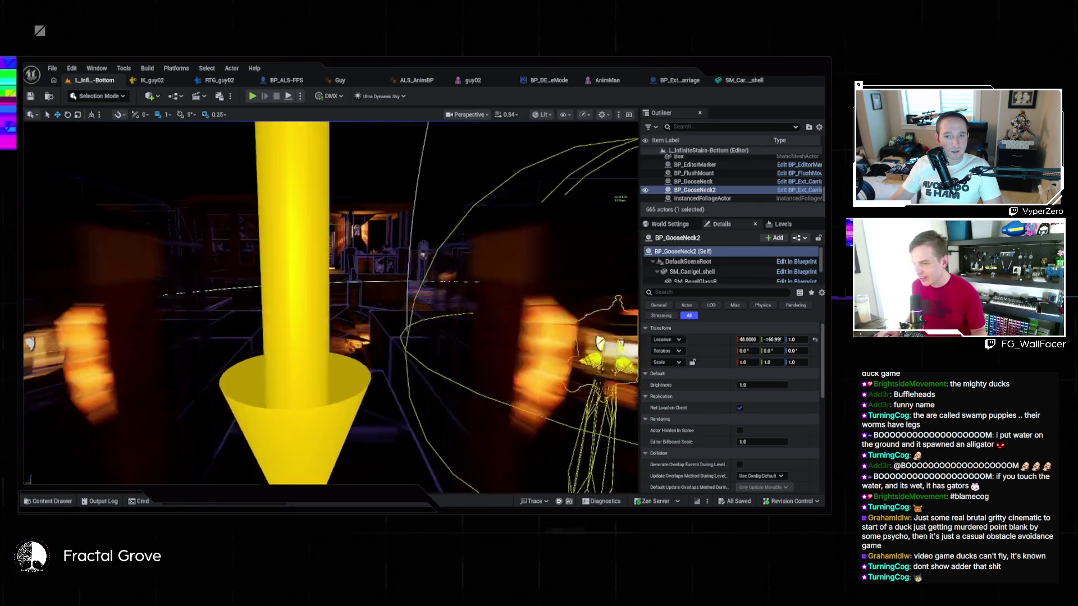
scroll(381, 269, "up", 10)
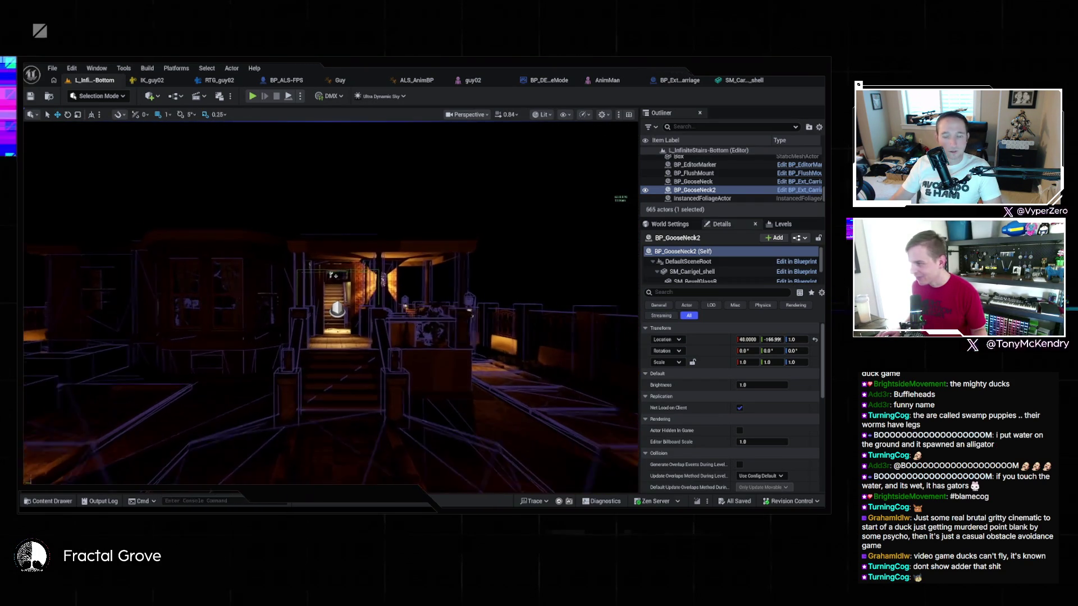
scroll(381, 269, "down", 1)
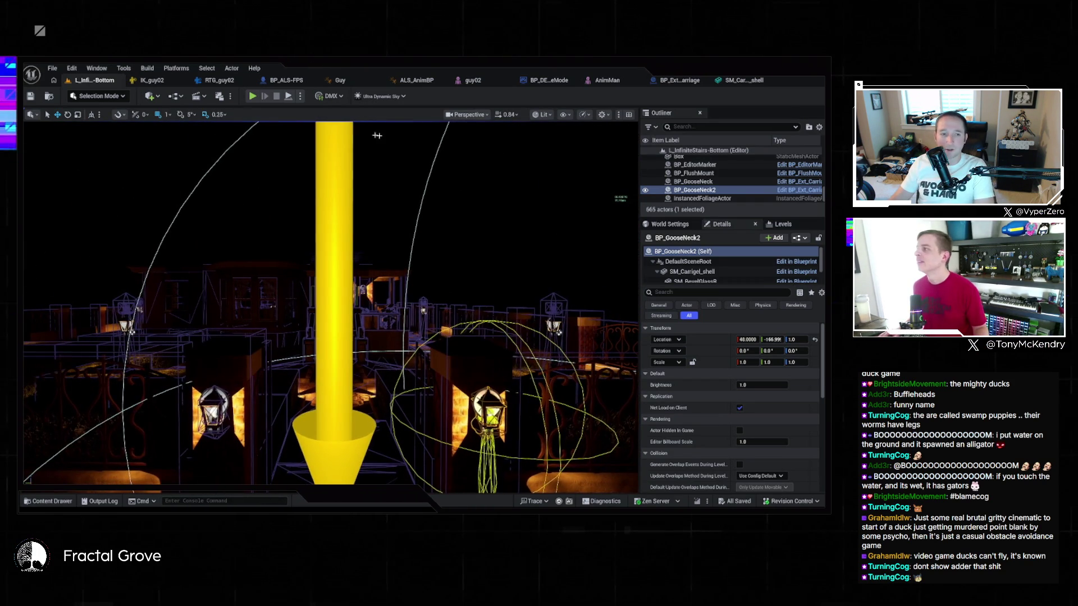
left_click(57, 69)
Reopen L_Main from Recent Levels and run a short Play In Editor test
mouse_move(140, 144)
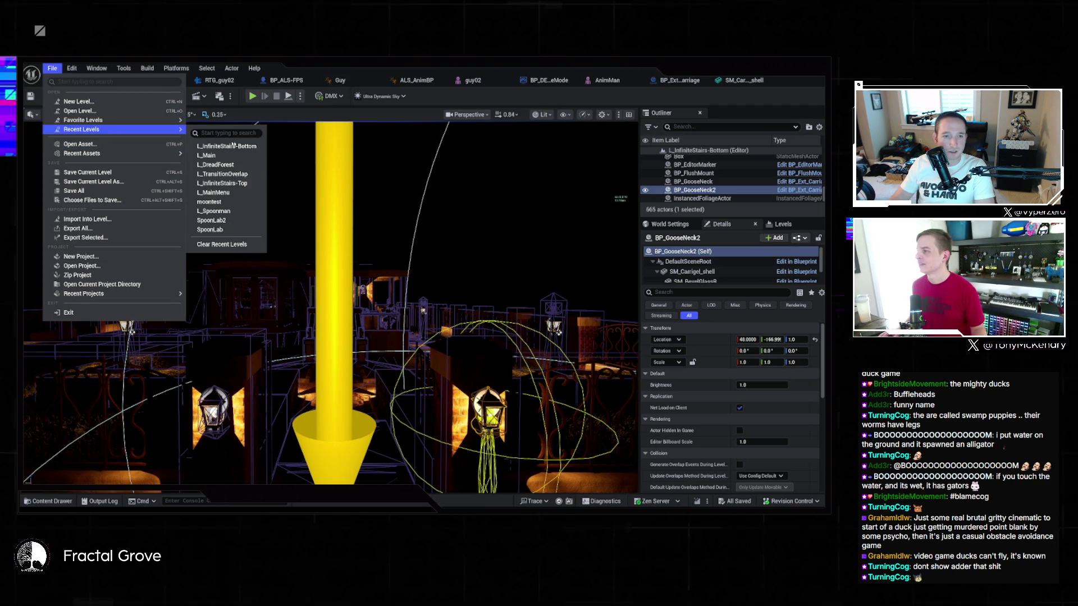
left_click(216, 153)
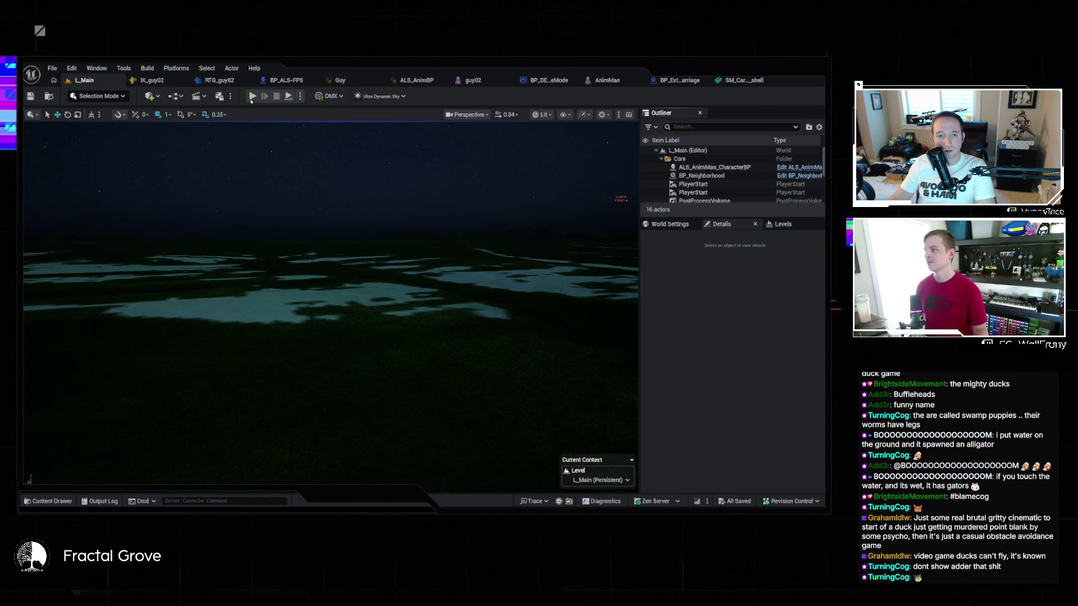
left_click(252, 96)
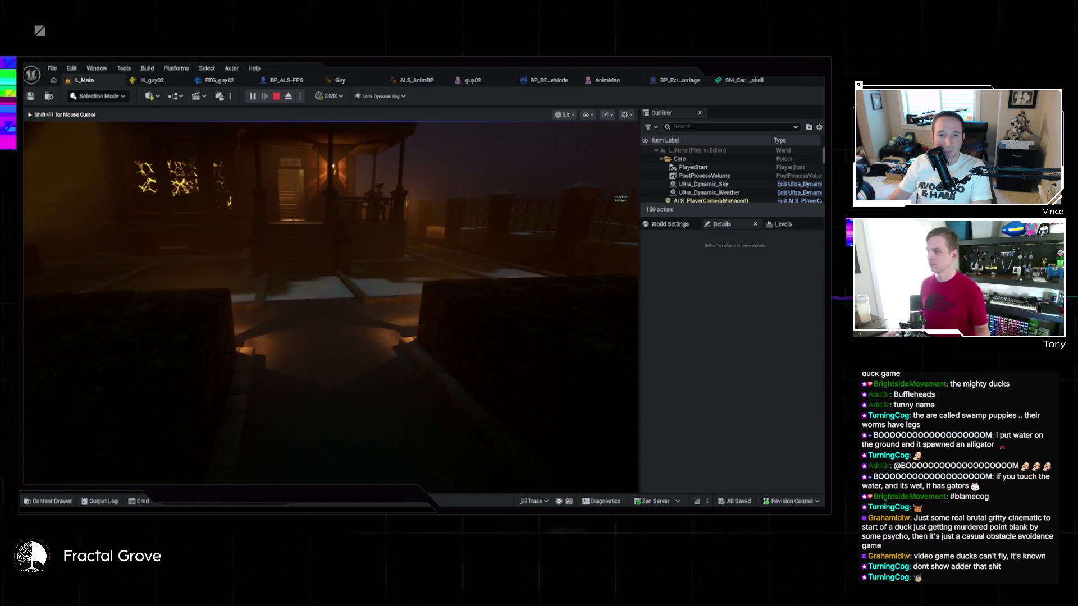
key("Escape")
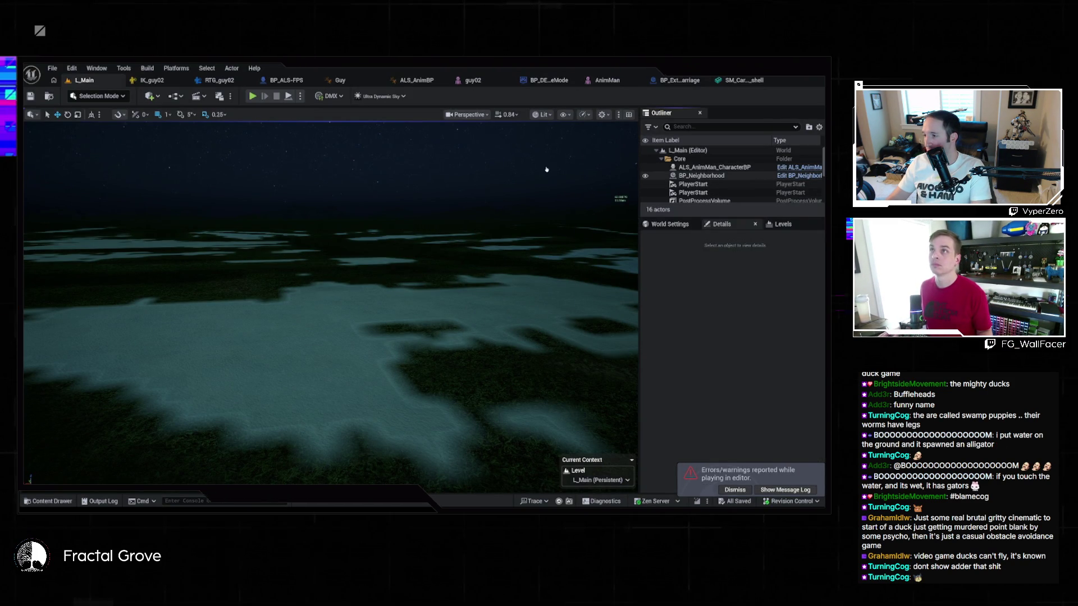
Open BP_Neighborhood and close the IK_guy02, RTG_guy02 and Guy editor tabs
left_click(799, 175)
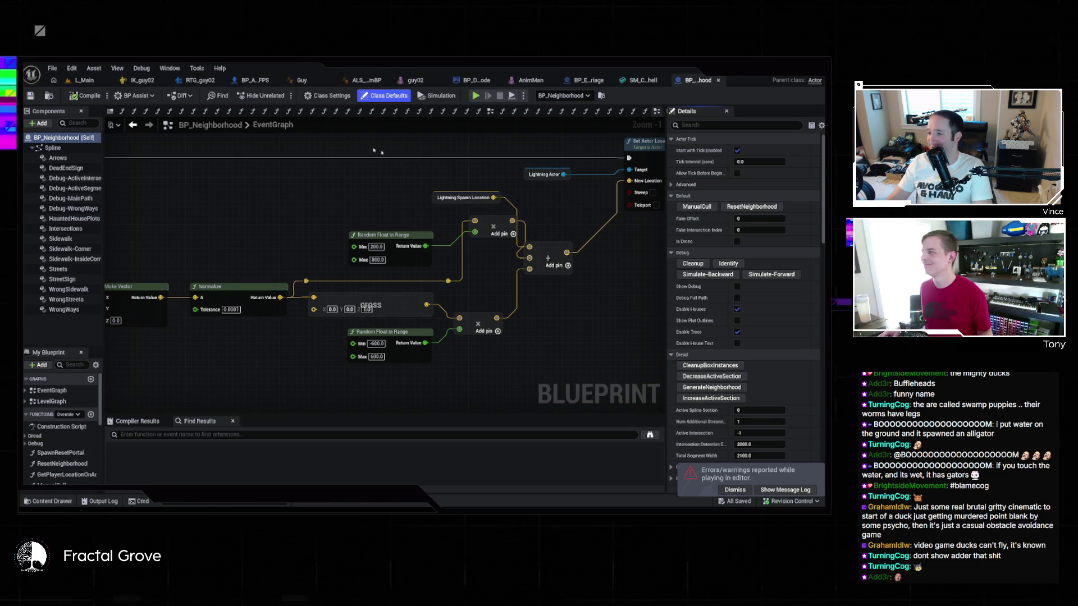
left_click(165, 80)
left_click(168, 81)
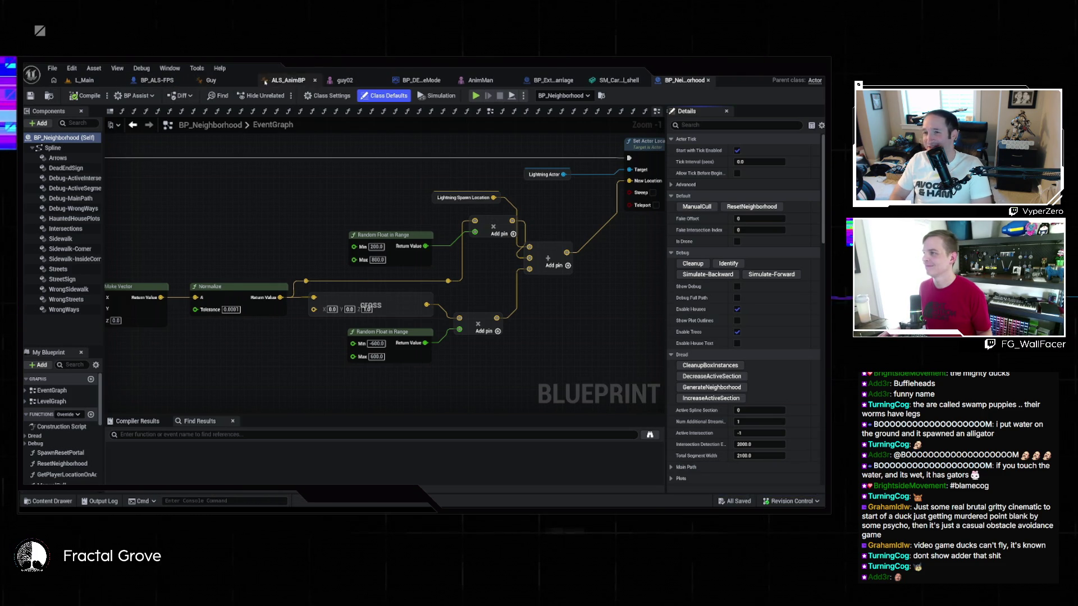
left_click(251, 80)
left_click(274, 82)
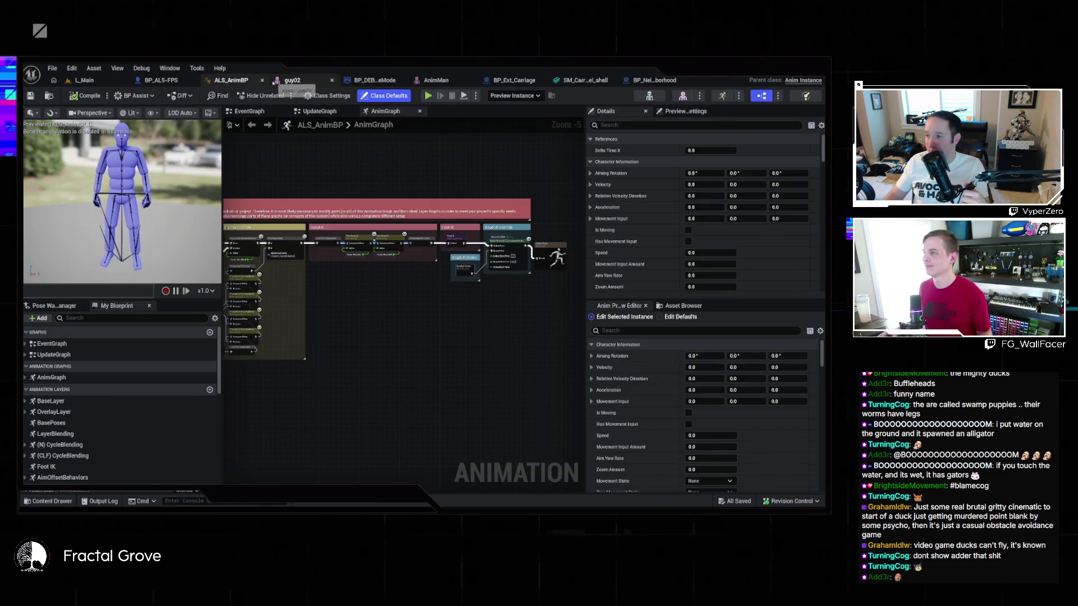
Close the ALS_AnimBP, guy02, BP_DEBUGGameMode, AnimMan, BP_Ext_Carriage, SM_Carrigel_shell and BP_Neighborhood tabs
left_click(269, 81)
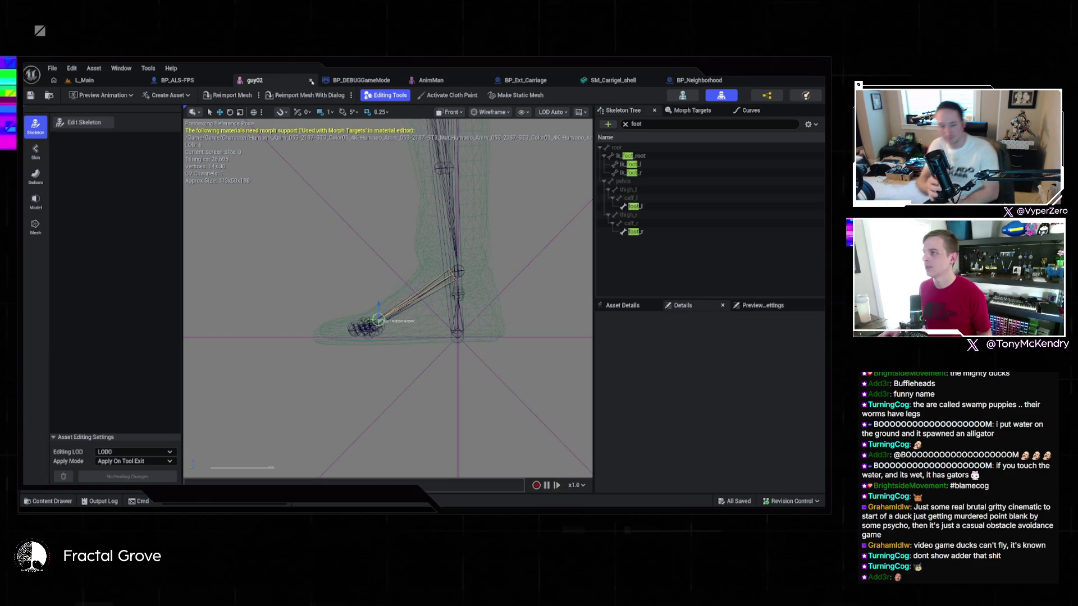
left_click(308, 81)
left_click(308, 81)
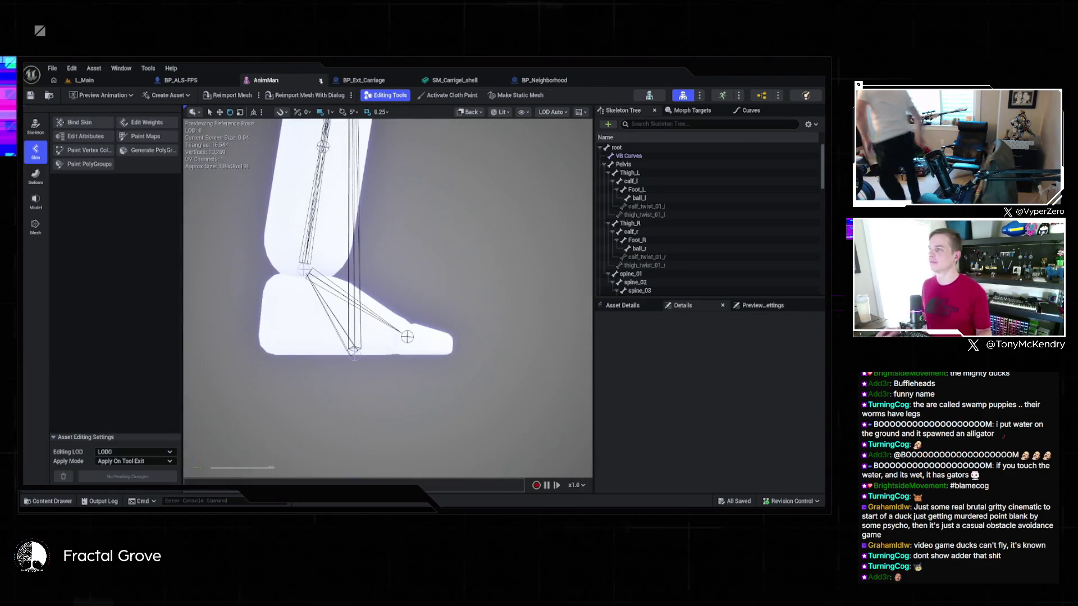
left_click(308, 80)
left_click(329, 80)
left_click(323, 80)
left_click(321, 80)
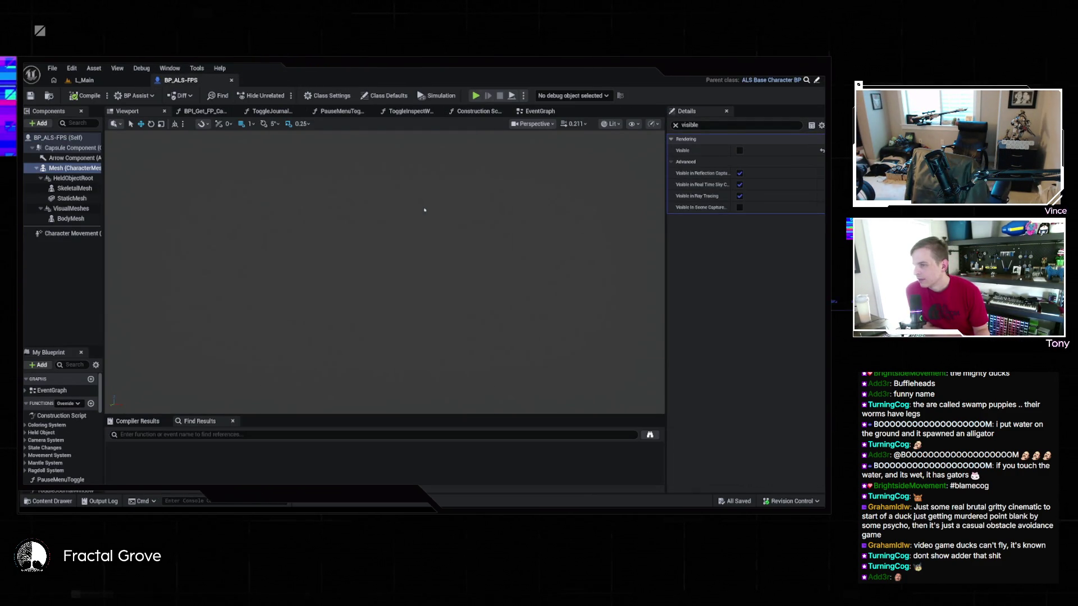
From L_Main, reopen BP_Neighborhood and zoom out to see its whole EventGraph
scroll(426, 210, "up", 3)
left_click_drag(434, 212, 434, 212)
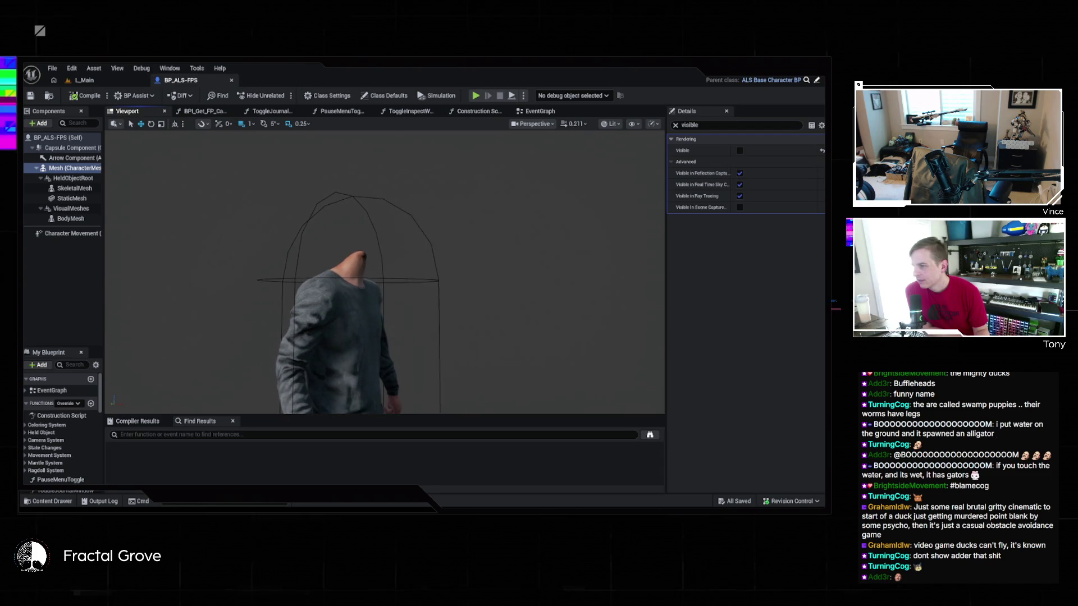
scroll(428, 218, "up", 5)
scroll(423, 220, "down", 5)
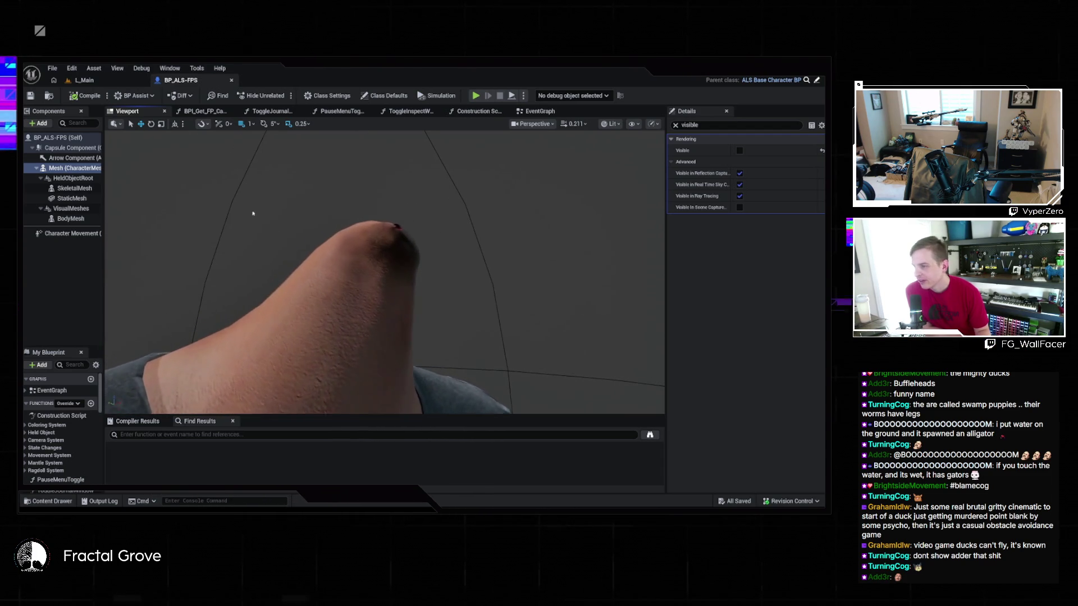
left_click(96, 82)
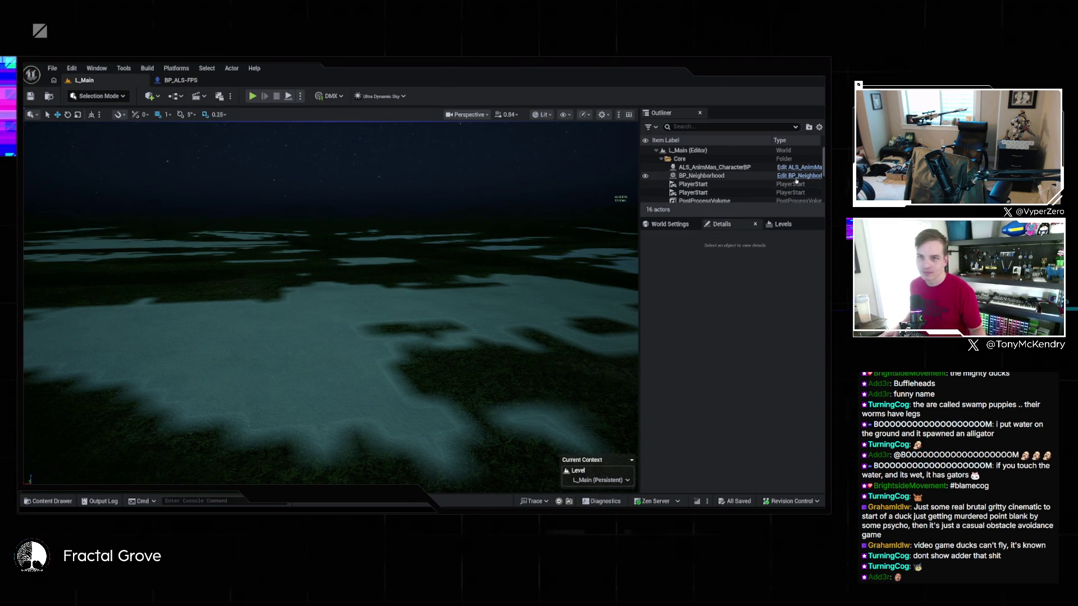
double_click(457, 224)
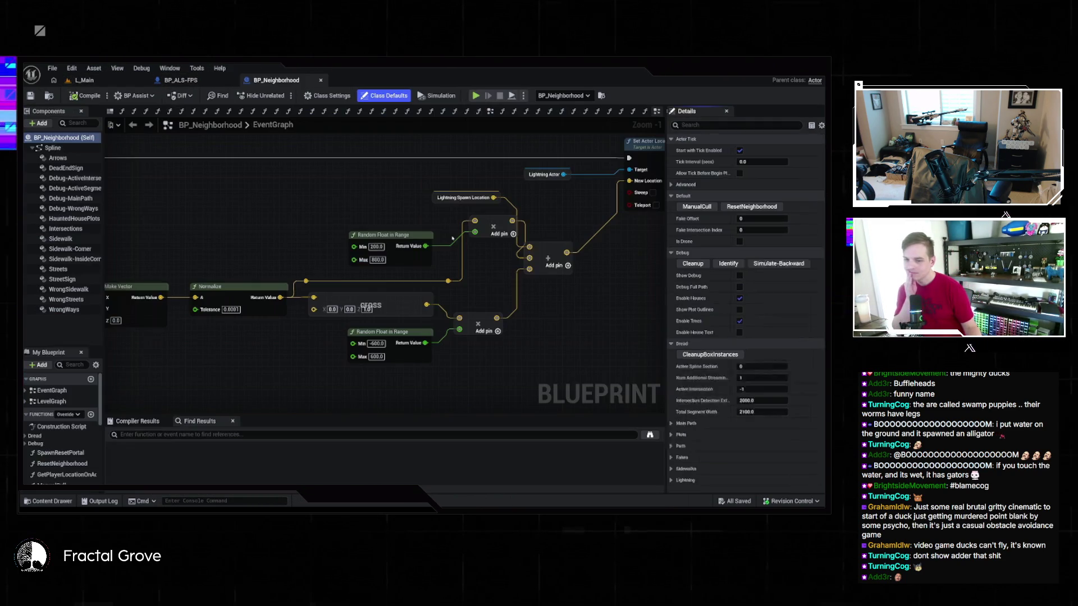
scroll(406, 204, "down", 9)
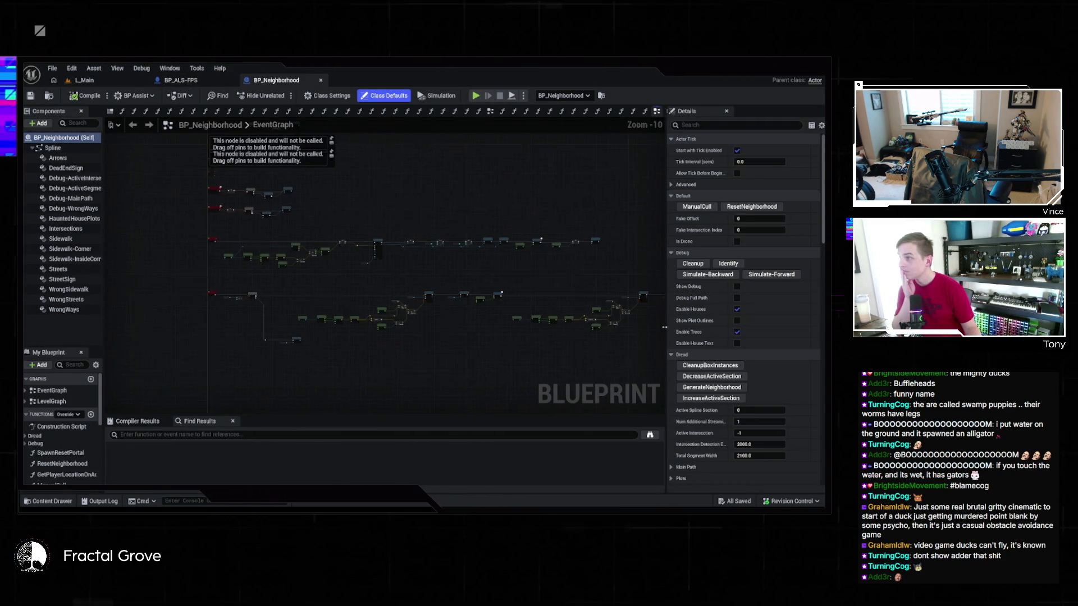
scroll(62, 404, "down", 3)
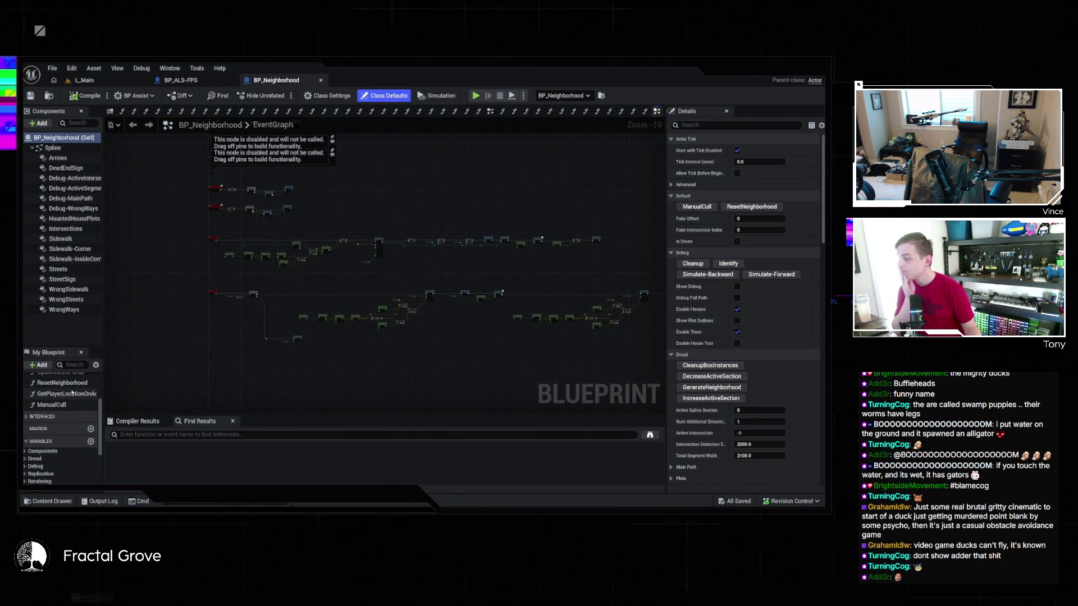
Set the editor's Appearance > Application Scale to 1.5 in Editor Preferences
left_click(72, 68)
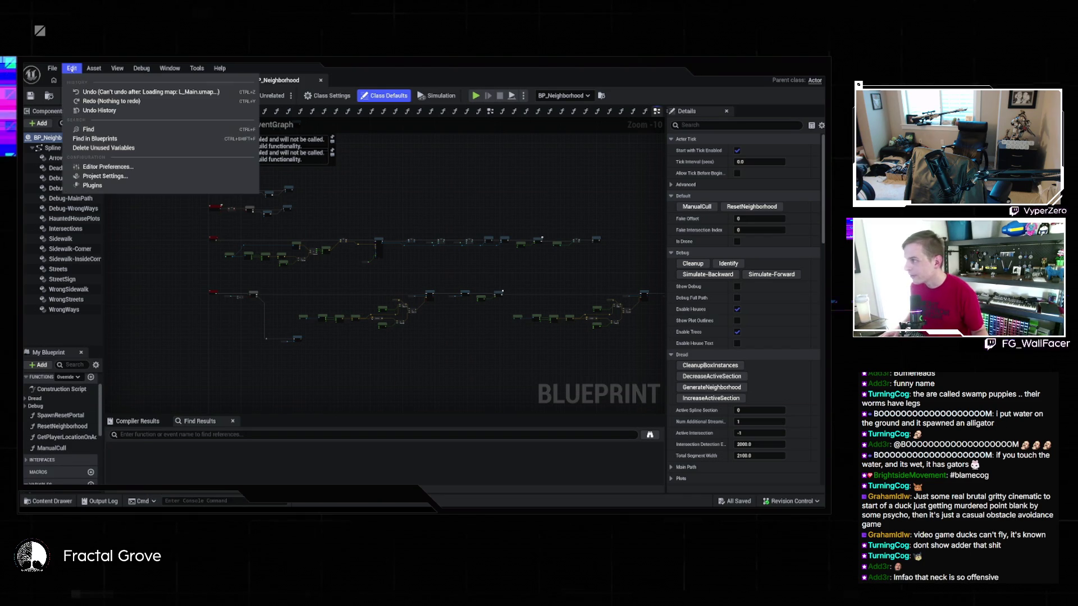
left_click(105, 185)
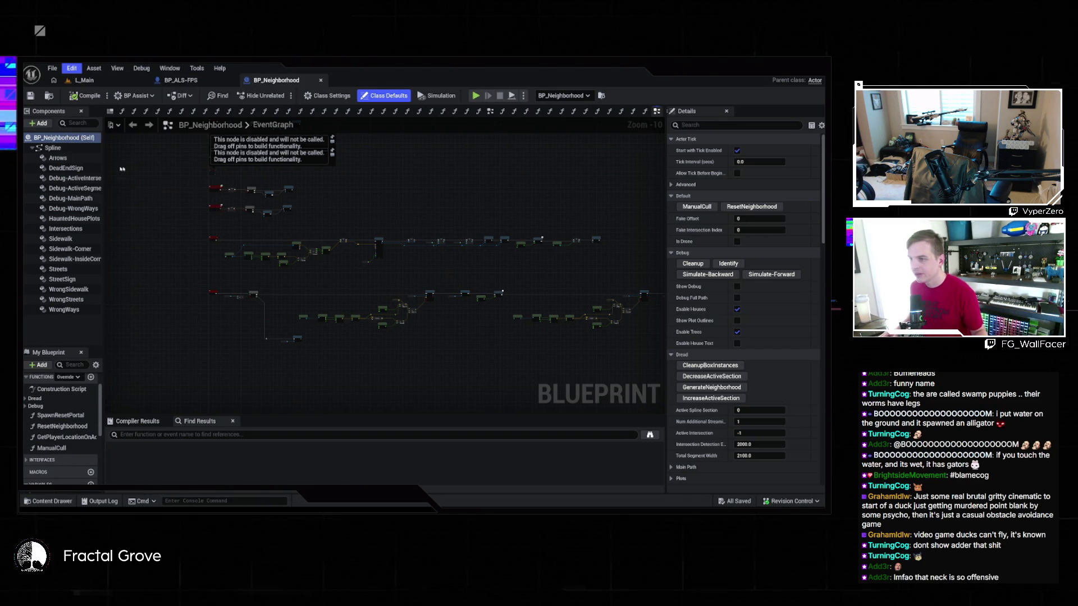
left_click(396, 278)
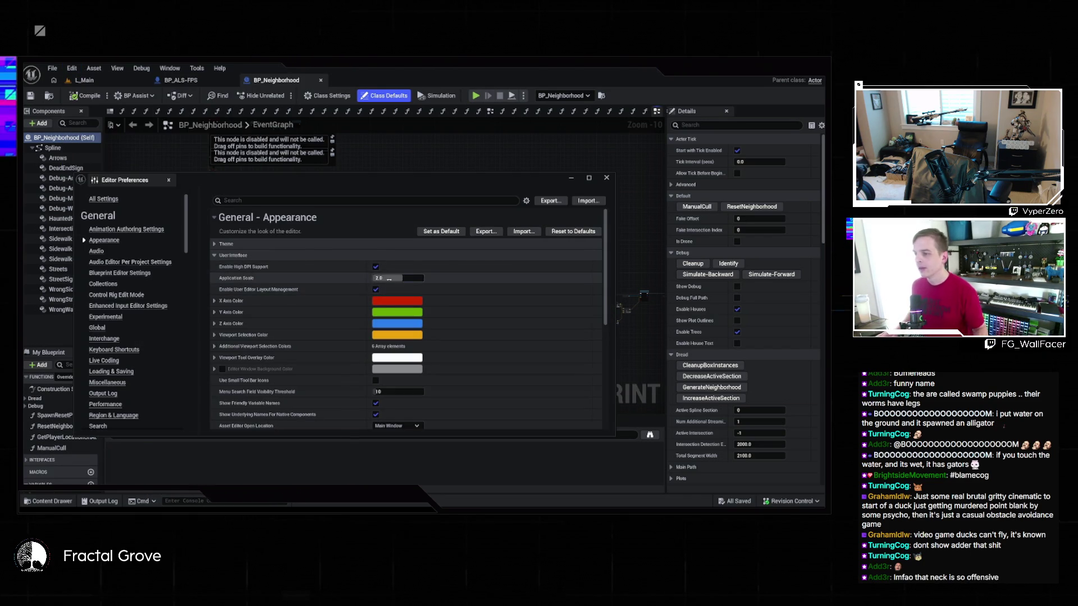
type("1.5")
key("Return")
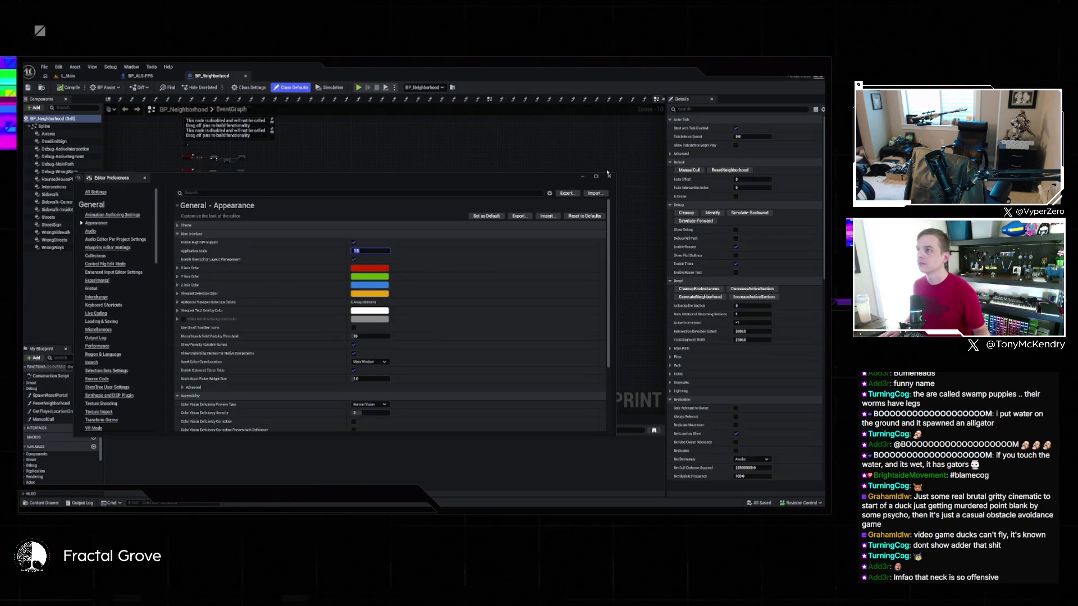
left_click(607, 176)
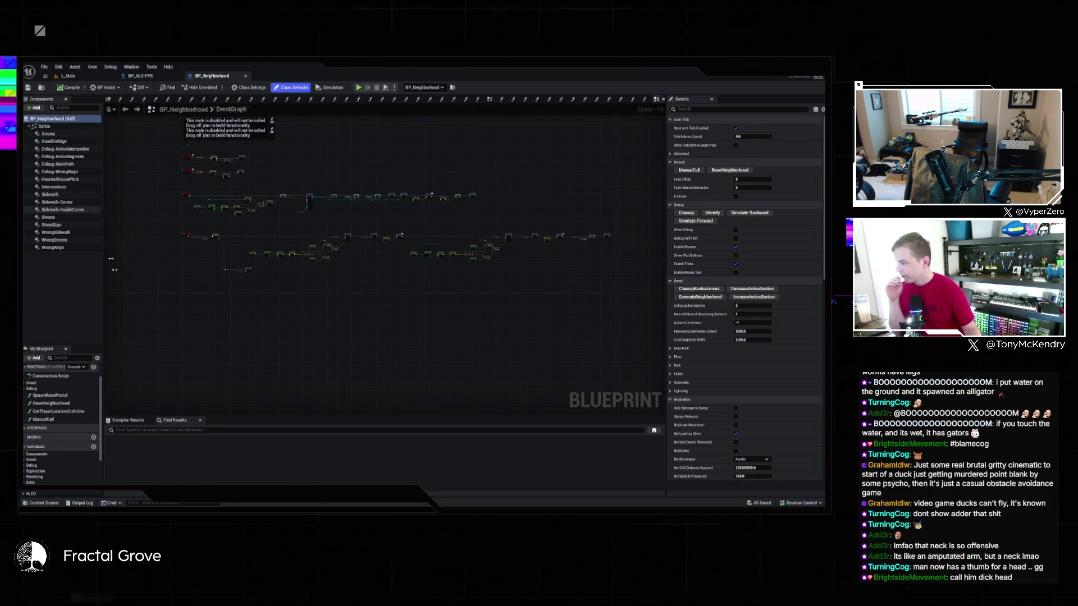
Expand the Dread and Haunted House categories and open the SpawnFinalHauntedHouse function graph
scroll(75, 416, "up", 2)
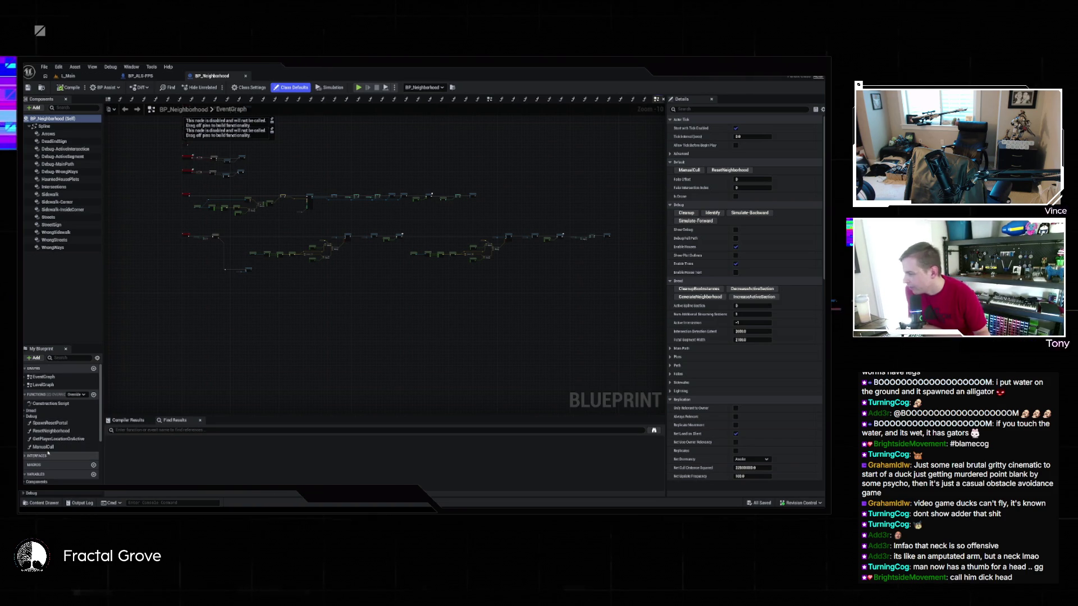
left_click(31, 410)
scroll(73, 435, "down", 2)
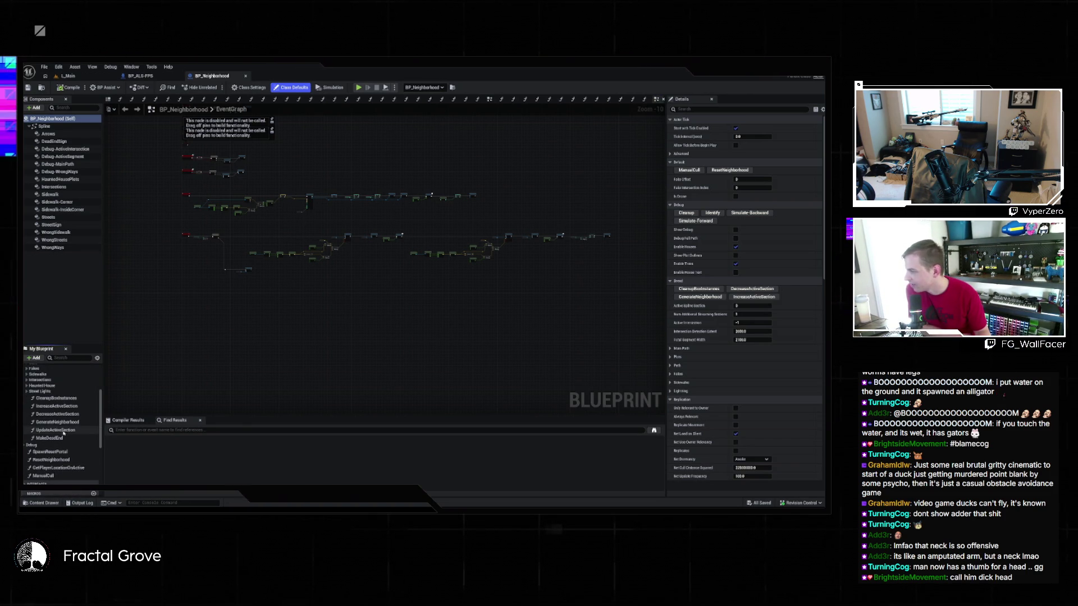
left_click(26, 386)
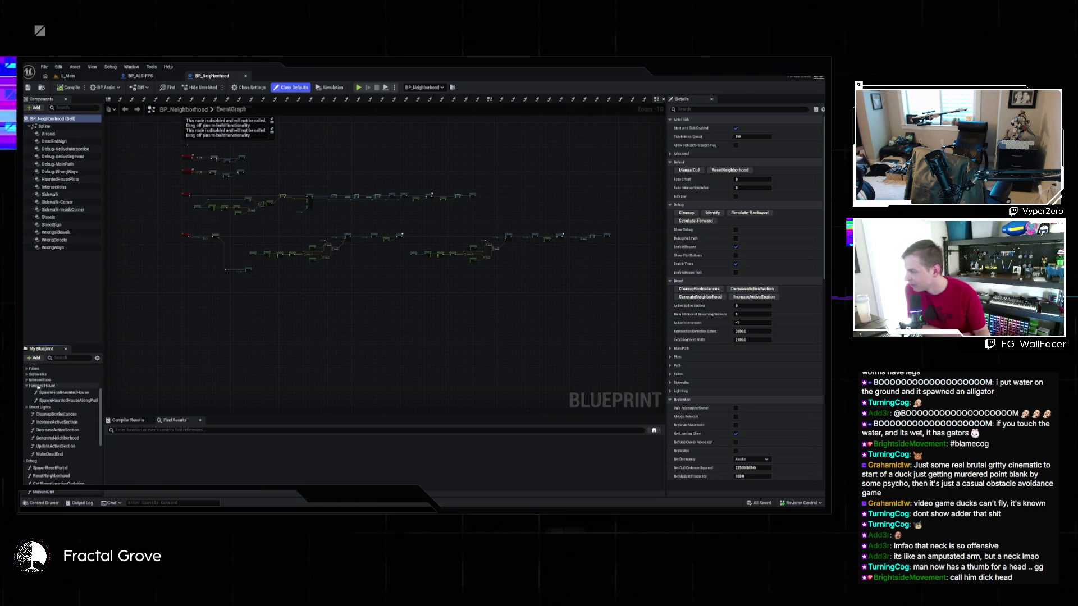
double_click(80, 393)
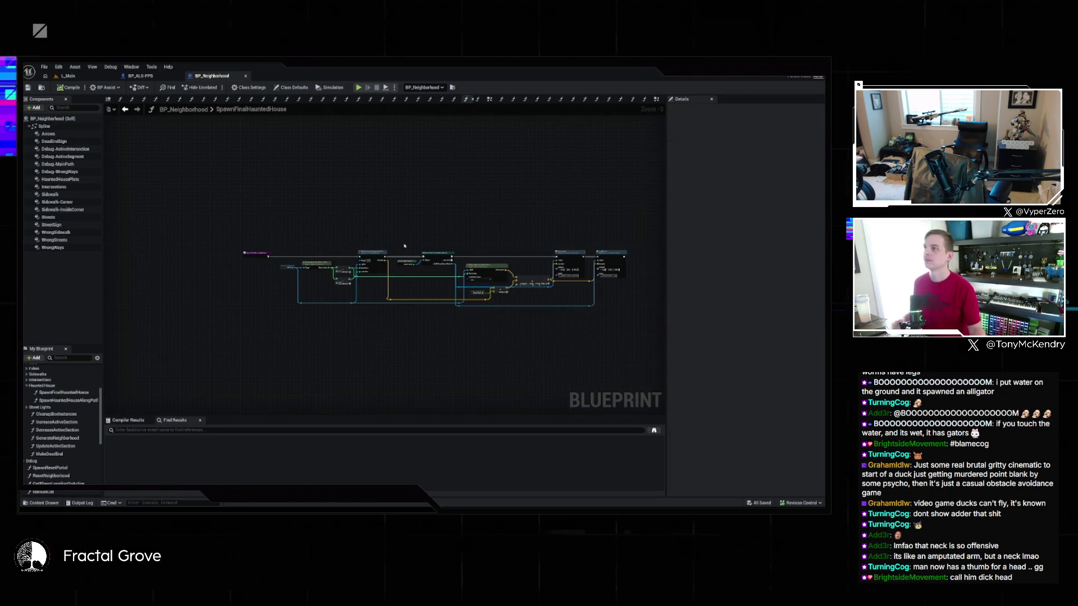
scroll(455, 211, "up", 3)
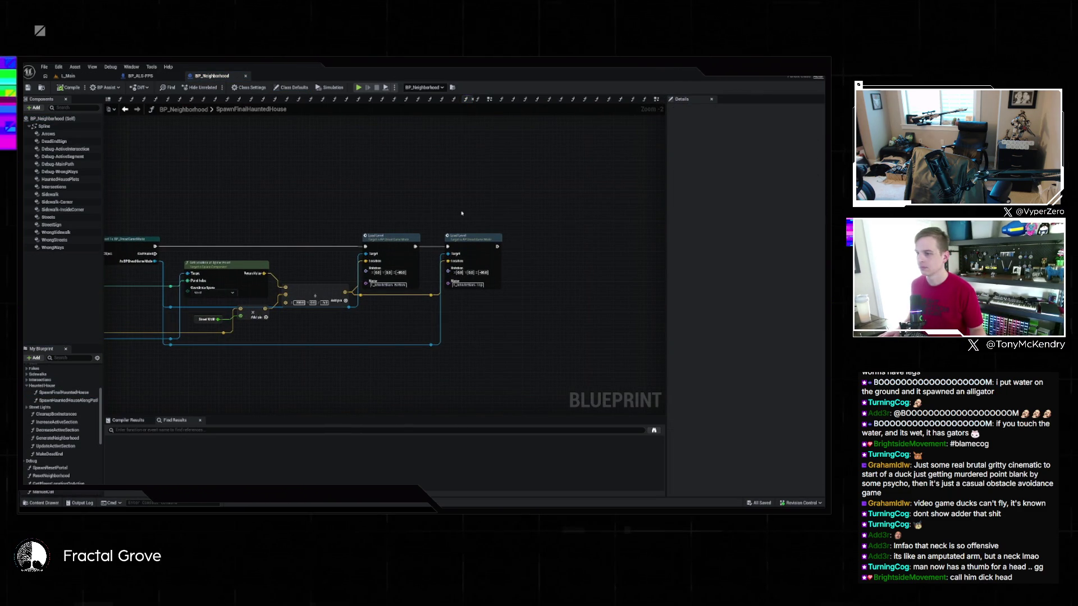
scroll(325, 260, "up", 2)
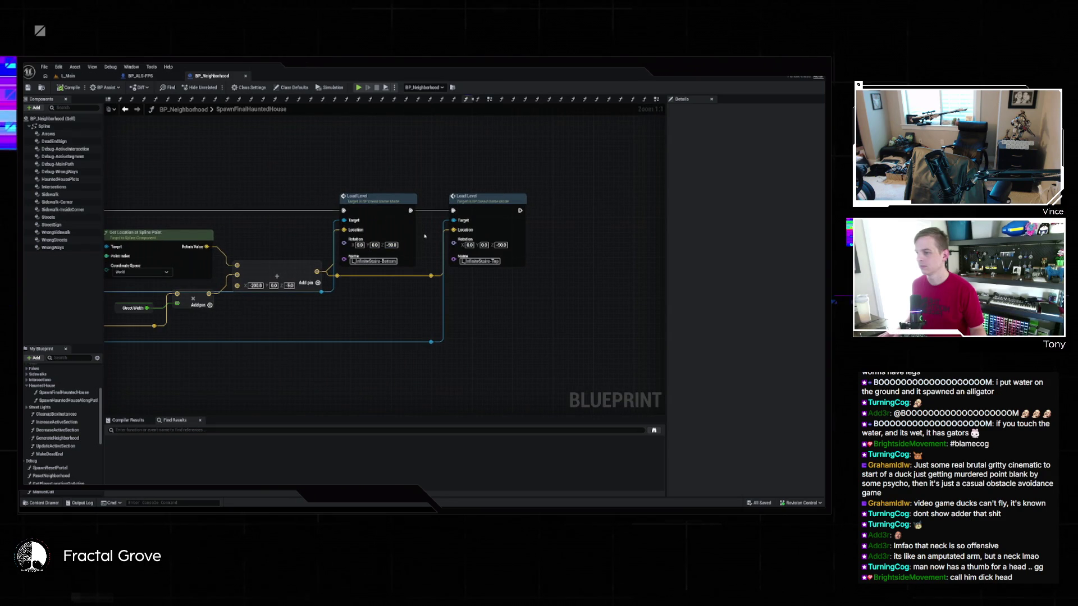
Set the second Load Level node's Z rotation to -88.0 and compile the Blueprint
left_click(392, 244)
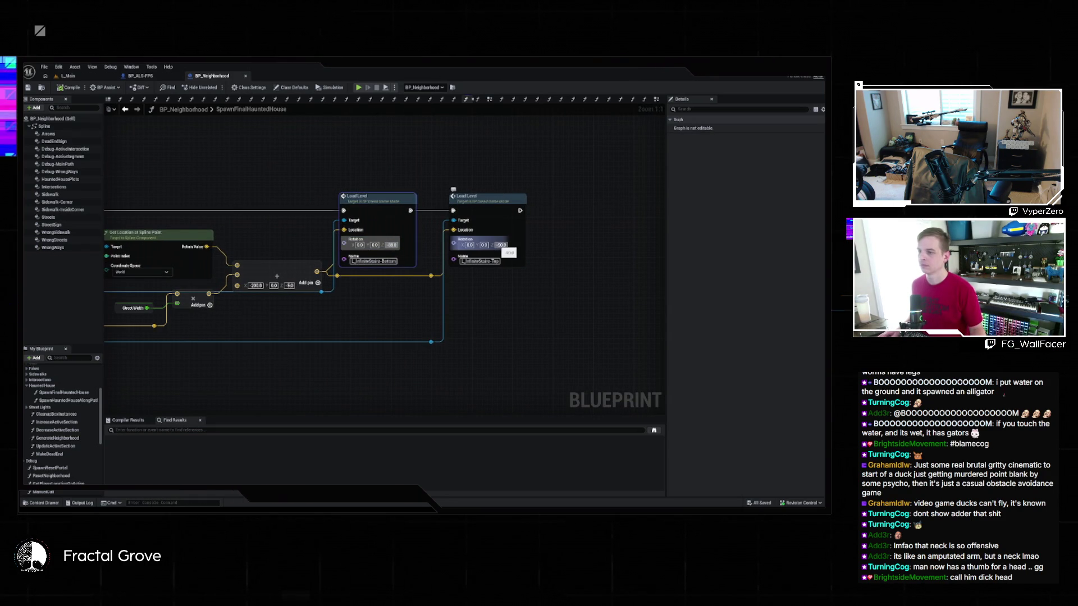
left_click(501, 245)
type("0")
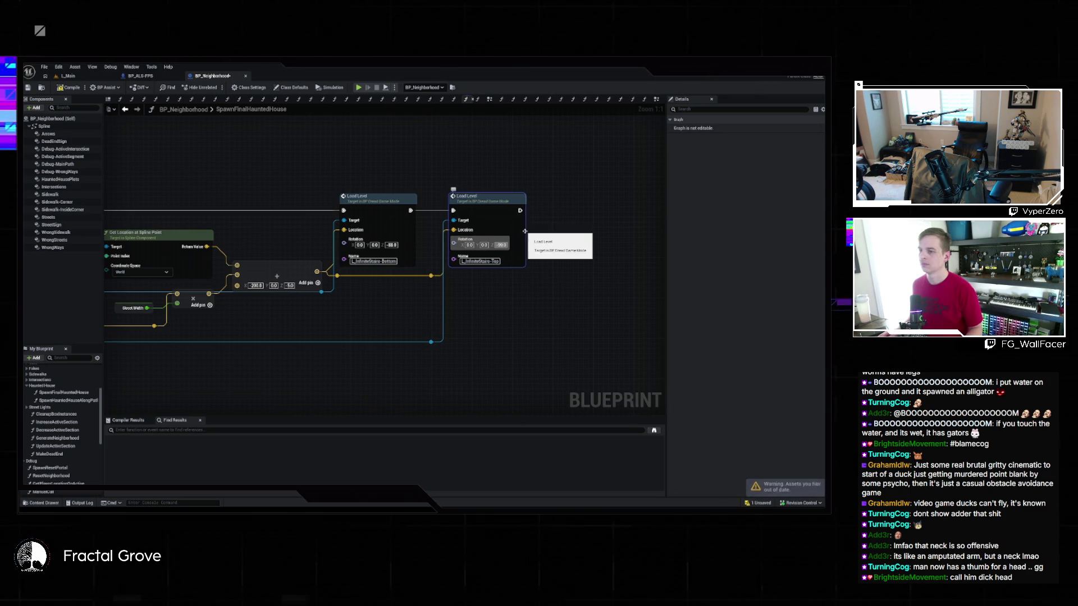
key("Return")
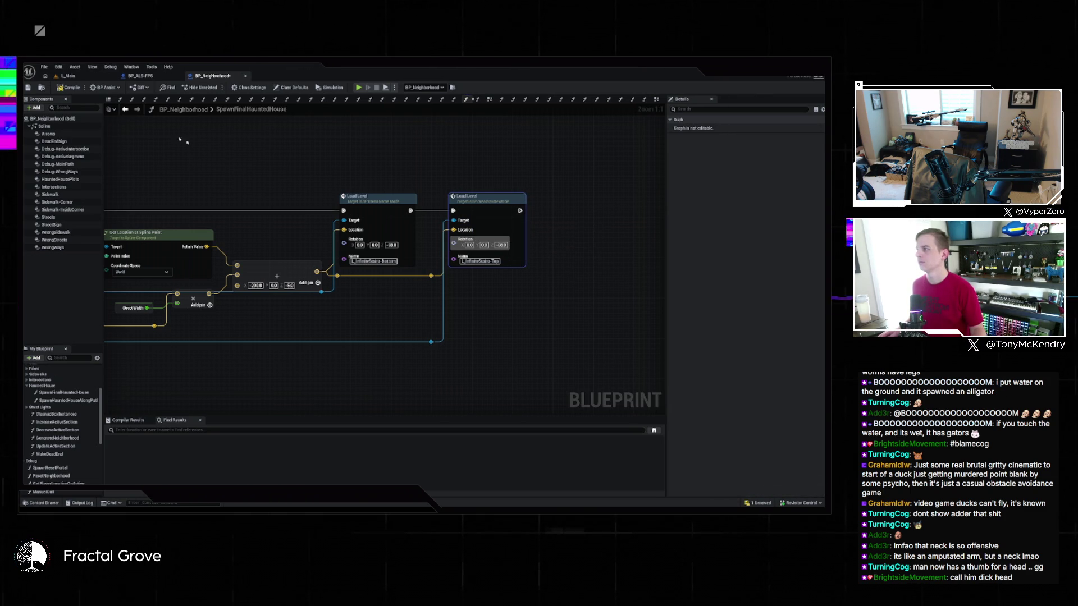
left_click(67, 87)
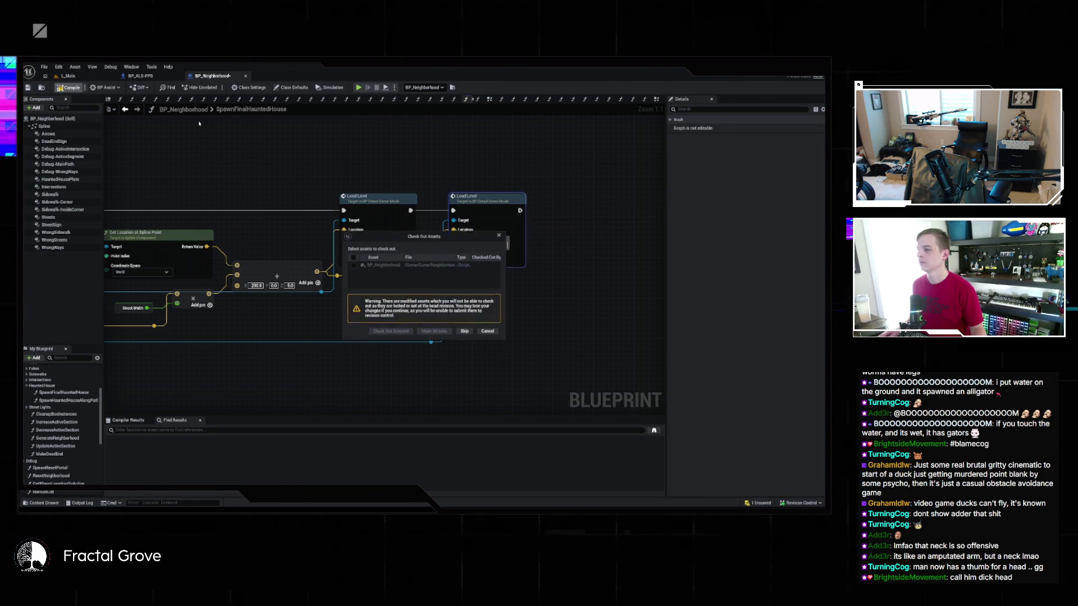
Close the BP_Neighborhood tab, dismiss the save prompt, and switch to Blender
key("Escape")
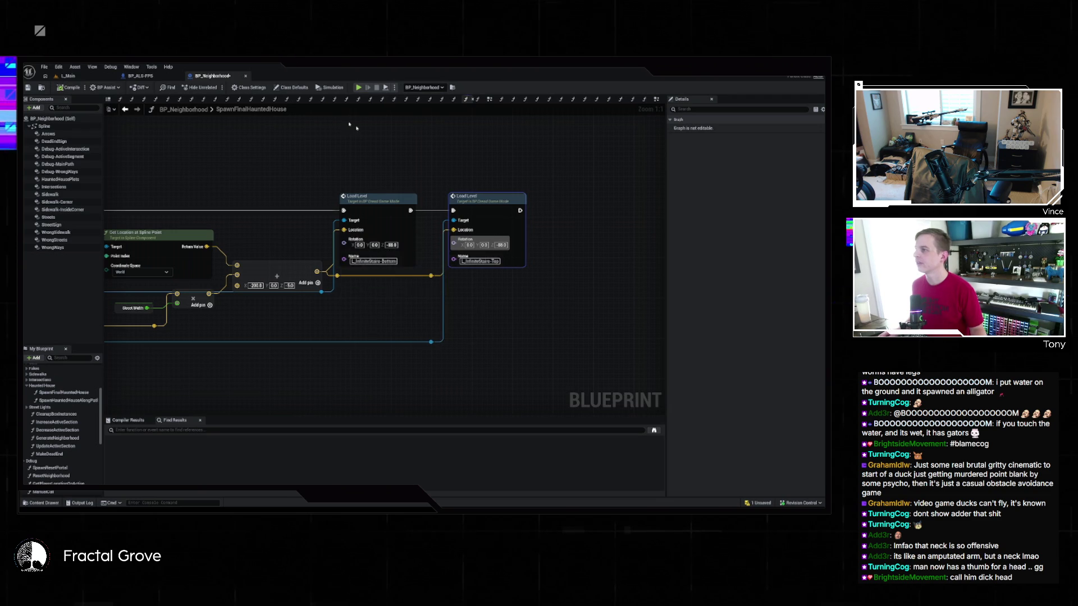
left_click(246, 76)
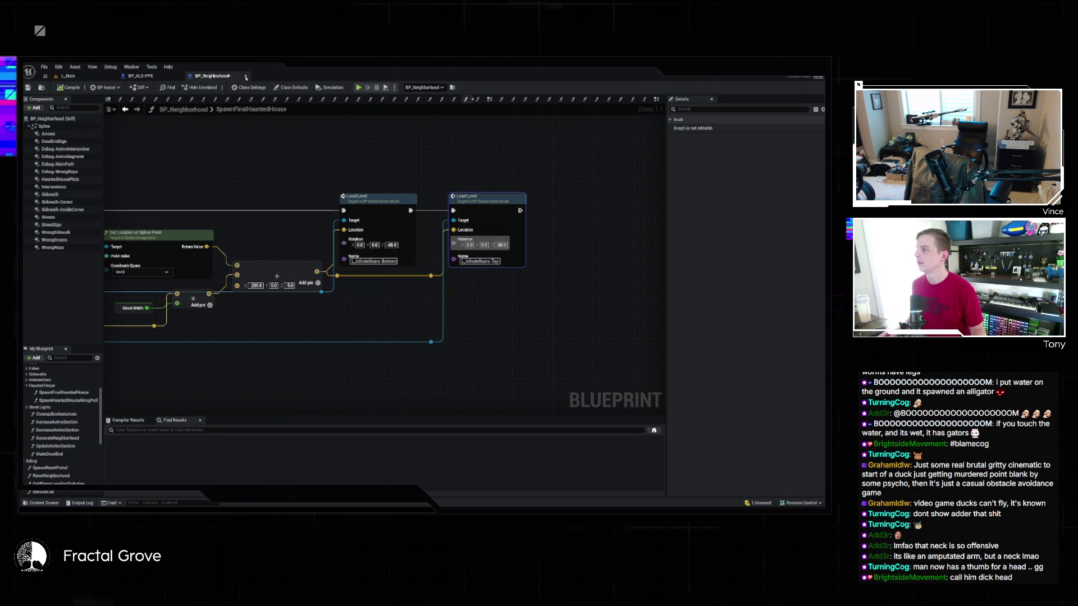
key("ctrl+s")
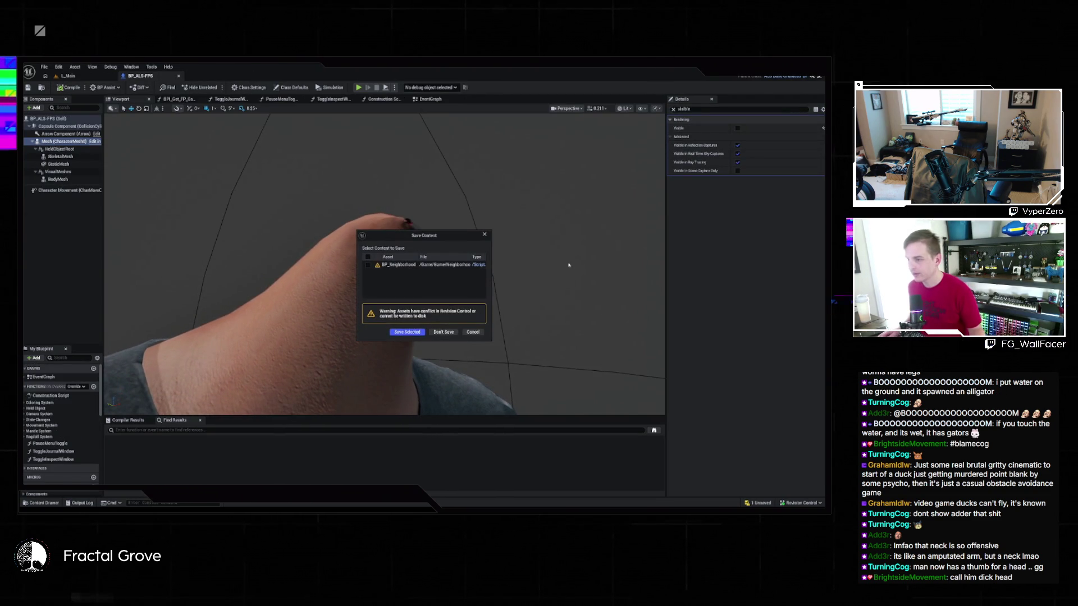
left_click(444, 333)
key("alt+Tab")
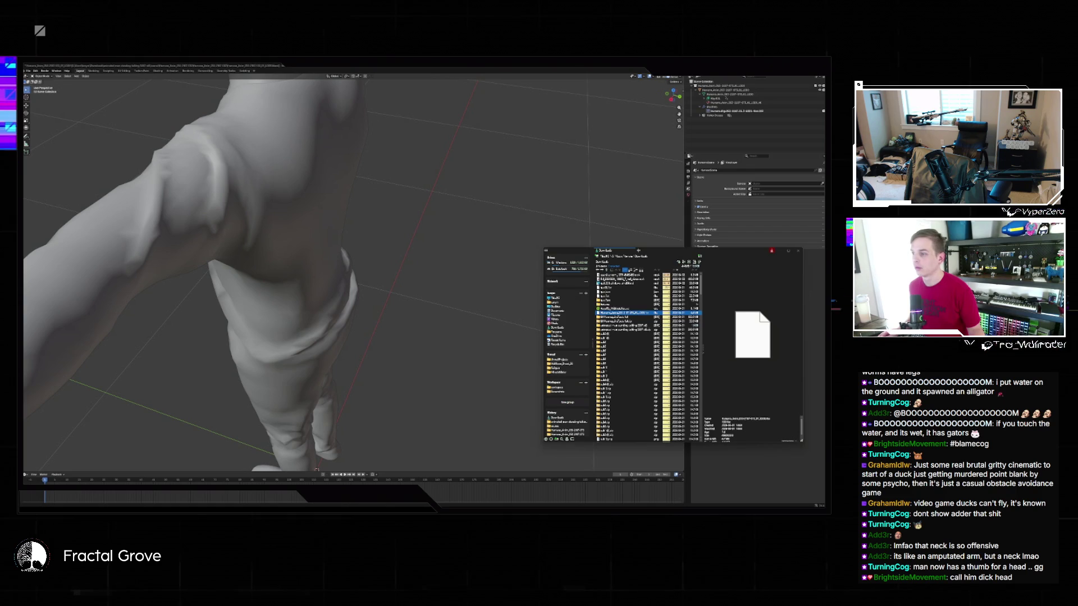
Drag the character file from Explorer into Blender and answer the import popup
left_click_drag(623, 313, 422, 292)
left_click(426, 298)
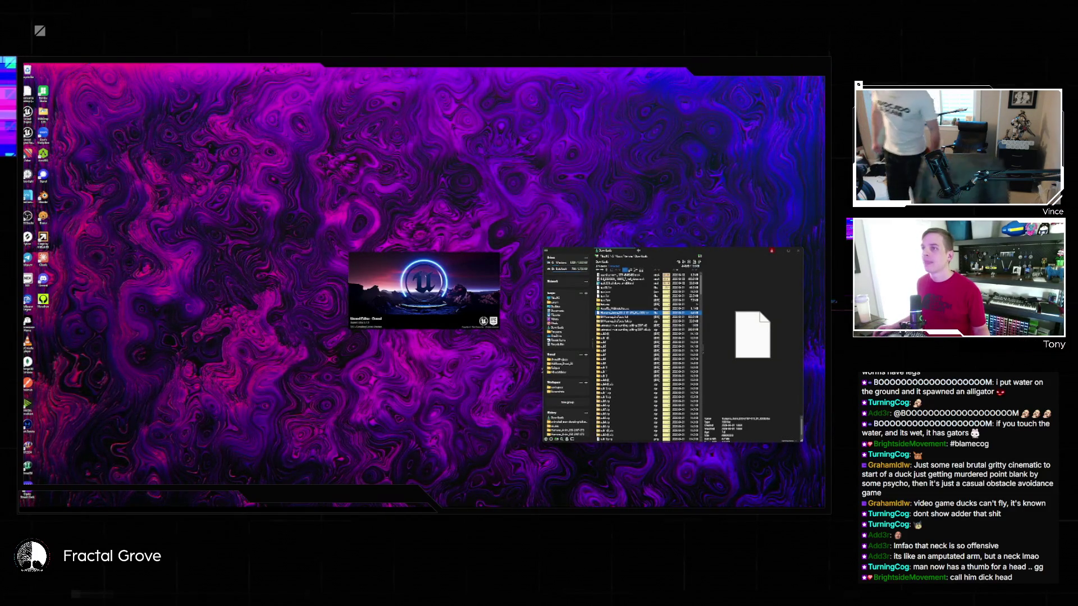
Quit AccuRIG and confirm Close AccuRIG in the dialog
key("alt+F4")
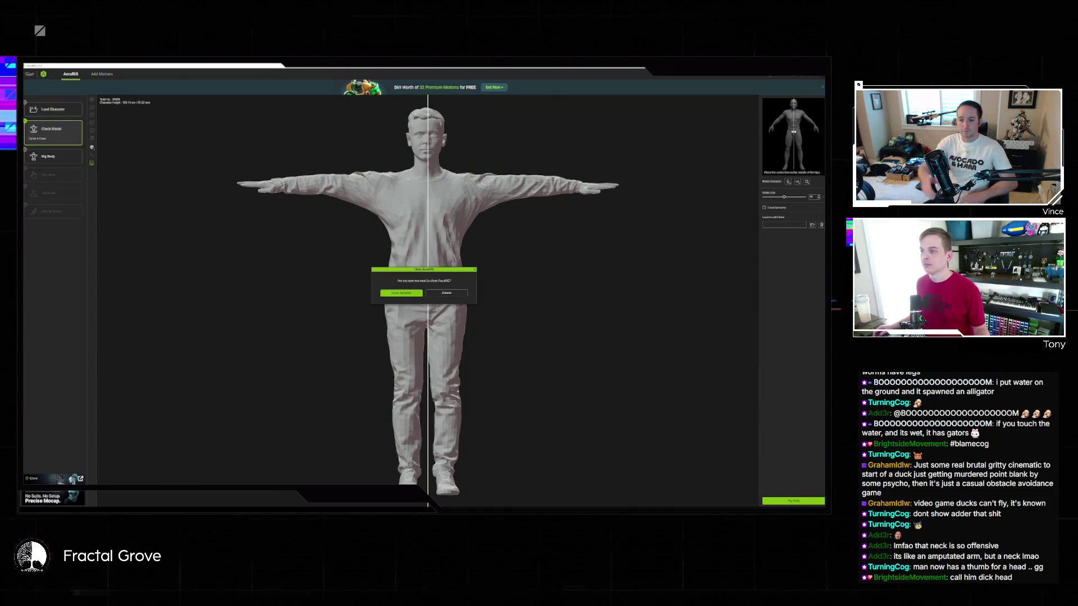
left_click(401, 293)
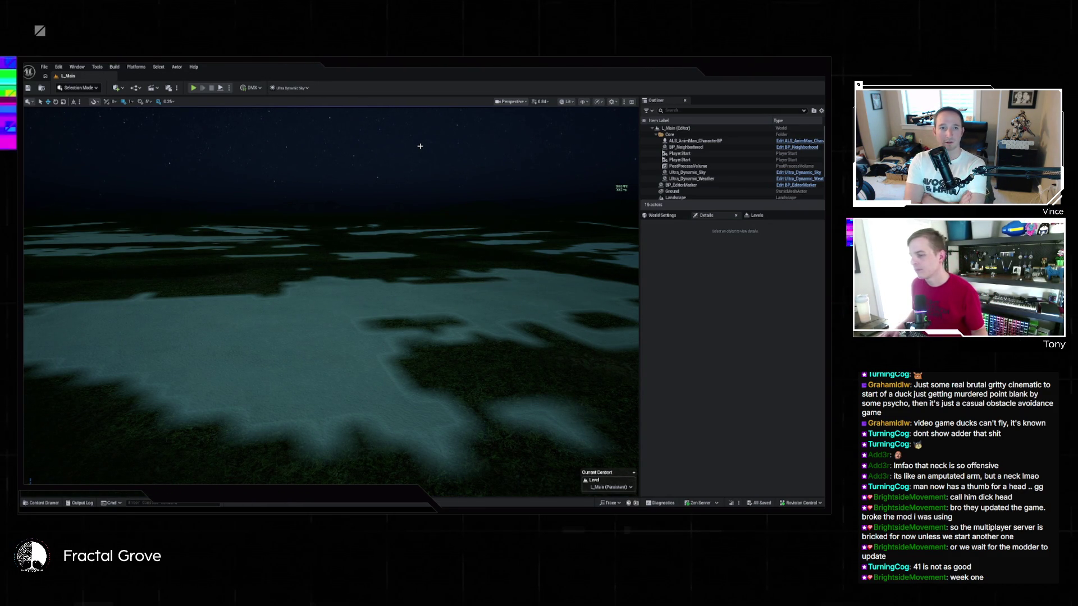
Fly the viewport camera across the terrain to just below the yellow arrow and glowing sign
mouse_move(426, 256)
left_mouse_down()
mouse_move(434, 294)
mouse_move(430, 250)
left_mouse_up()
scroll(429, 279, "up", 2)
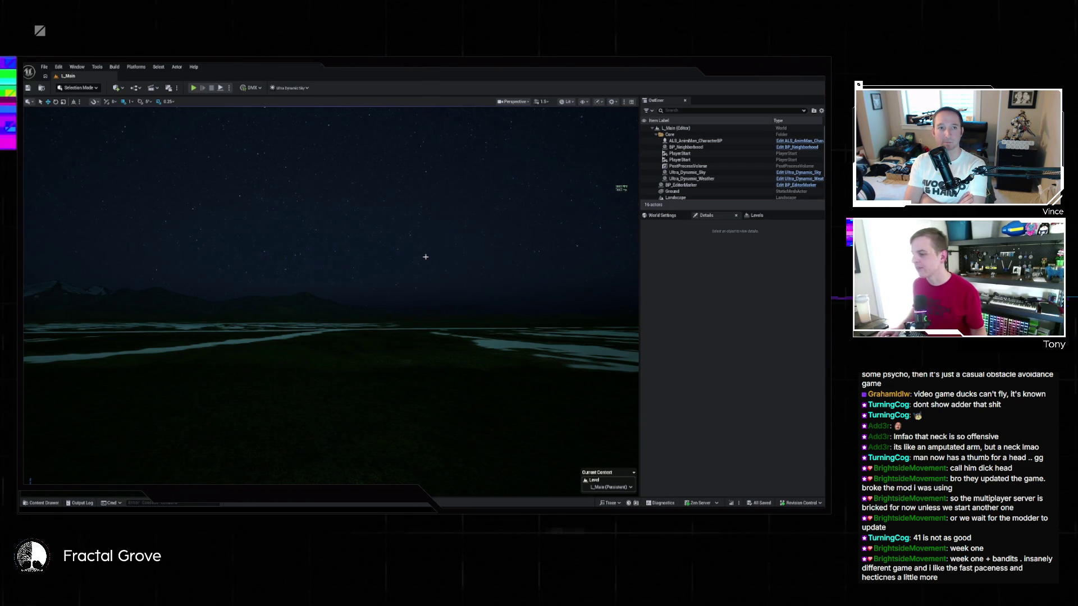
left_click_drag(424, 260, 423, 259)
left_click_drag(315, 317, 315, 317)
left_click_drag(412, 261, 412, 261)
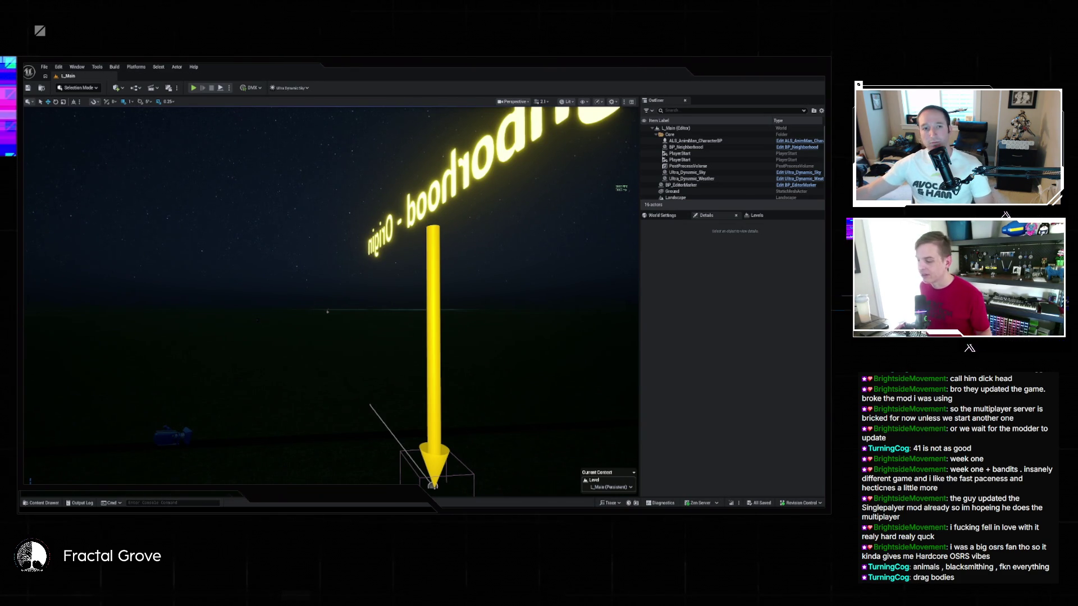
left_click(251, 175)
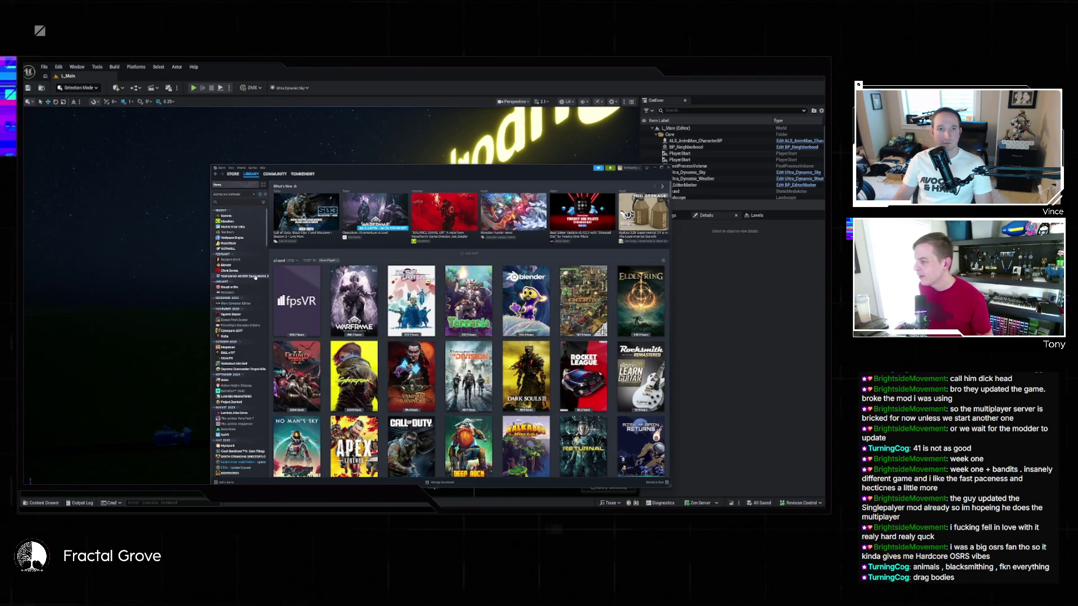
View Project Zomboid's page in the Steam library, then minimize the Steam window
scroll(253, 318, "down", 2)
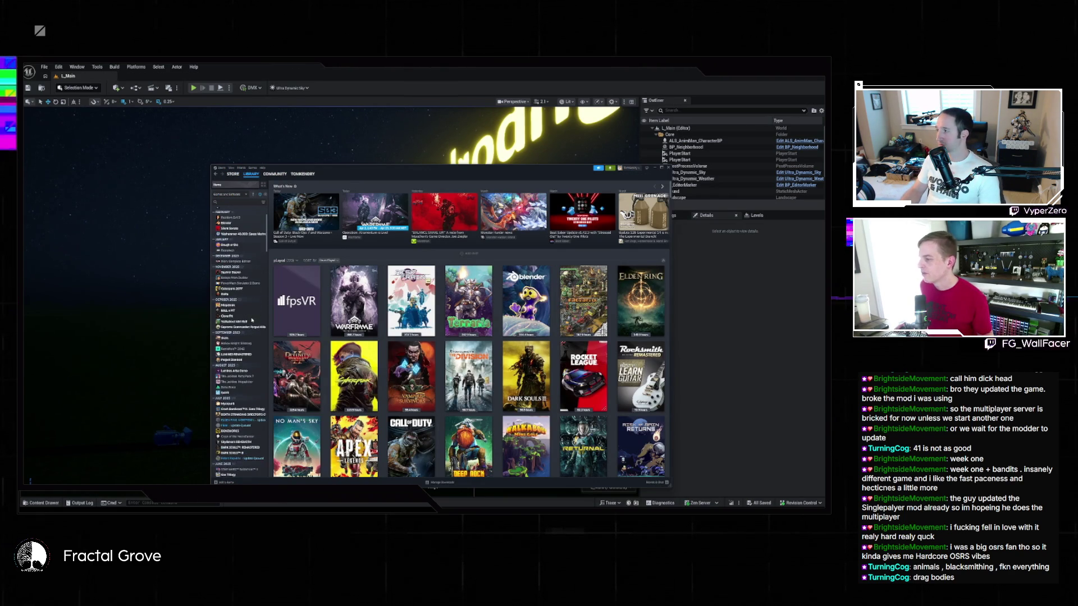
left_click(238, 360)
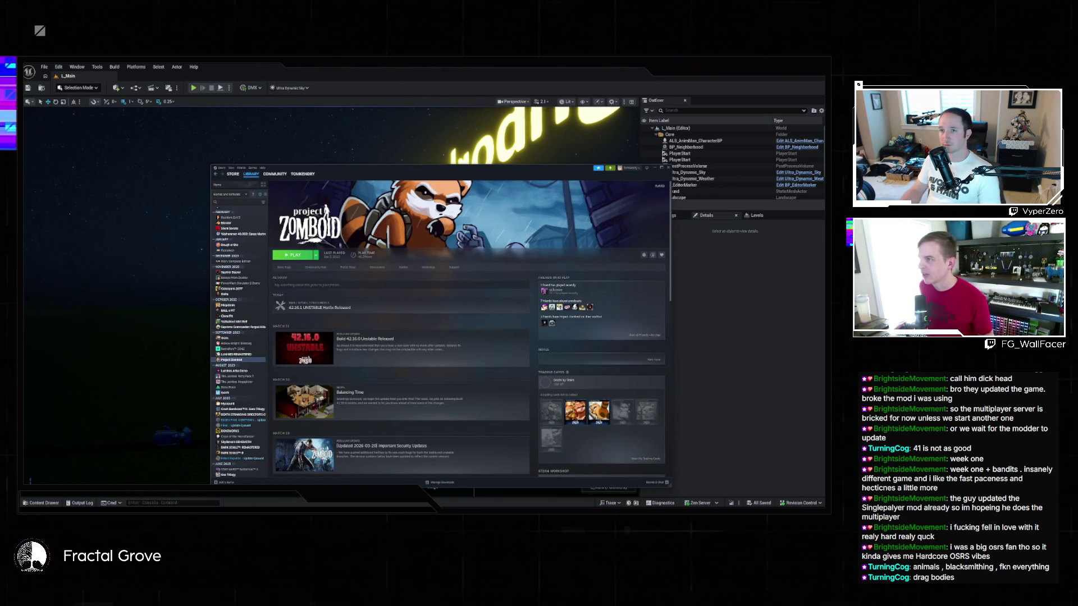
left_click(315, 153)
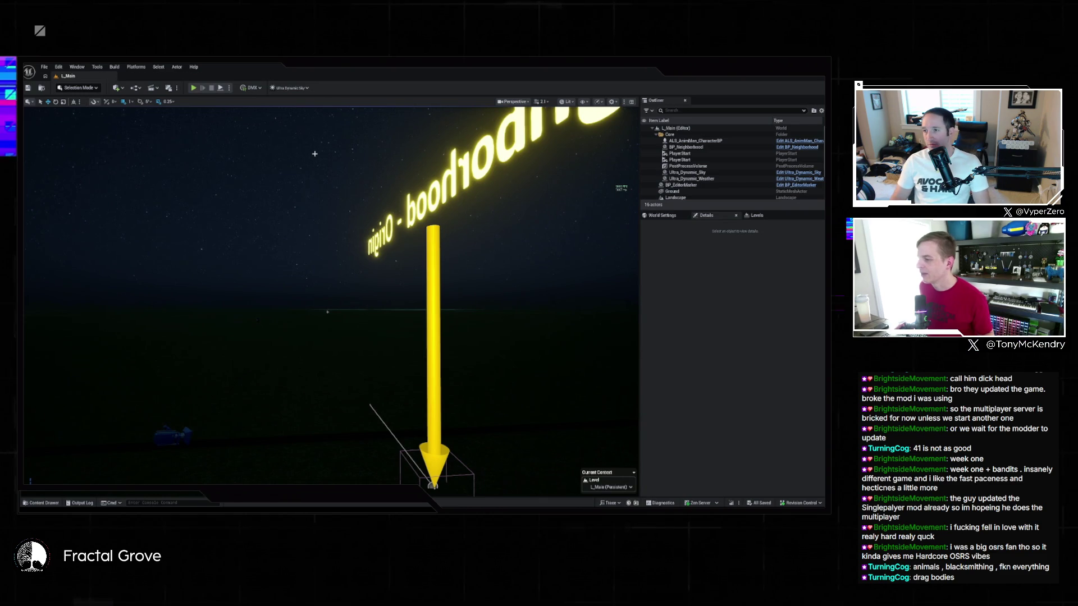
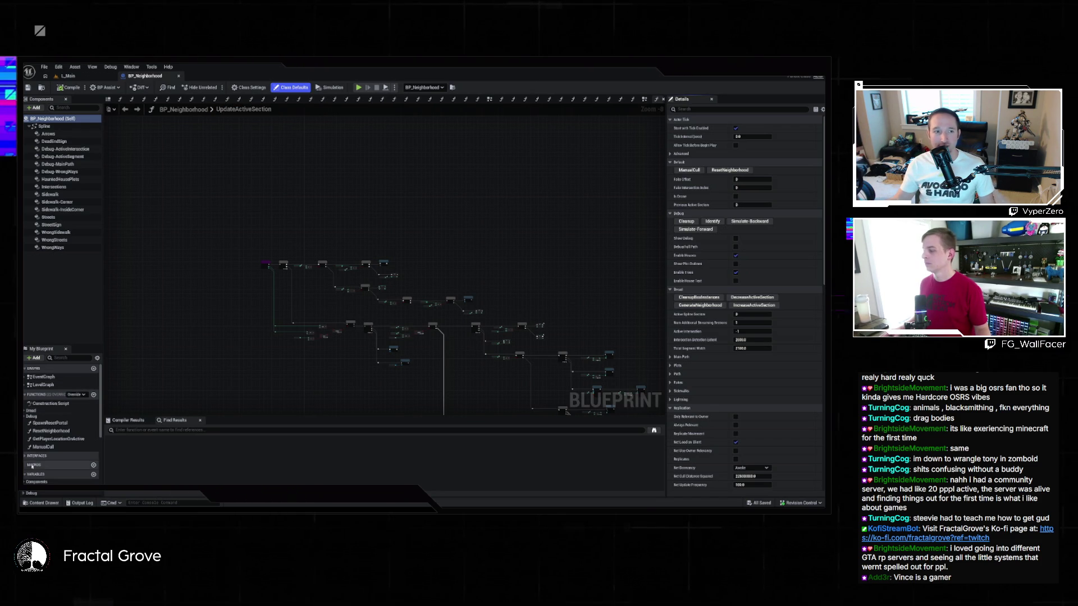
Scroll the My Blueprint panel down to show BP_Neighborhood's integer and boolean variables
scroll(76, 433, "down", 5)
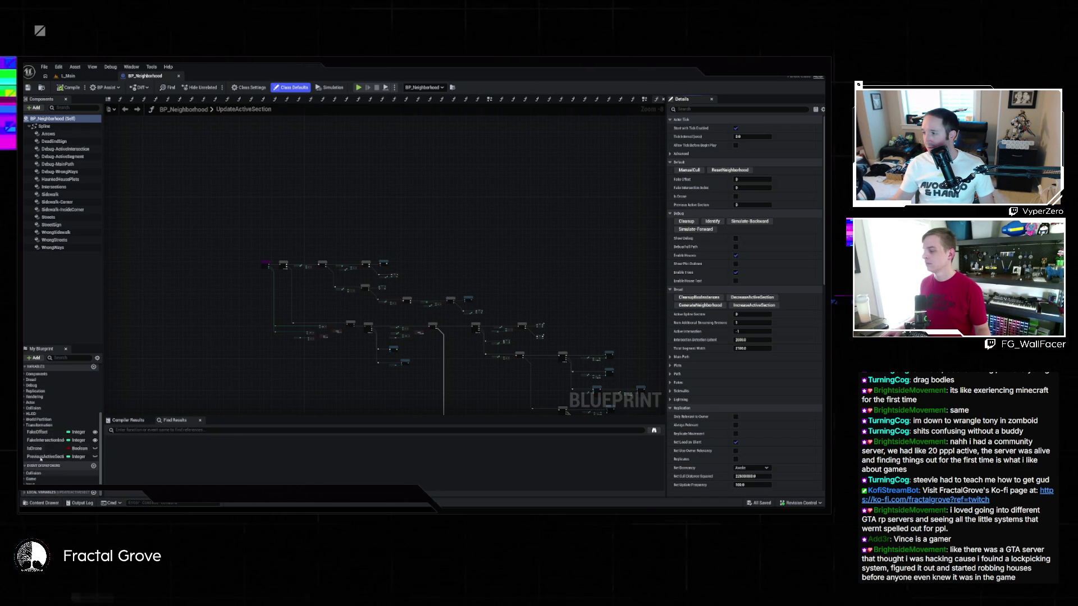